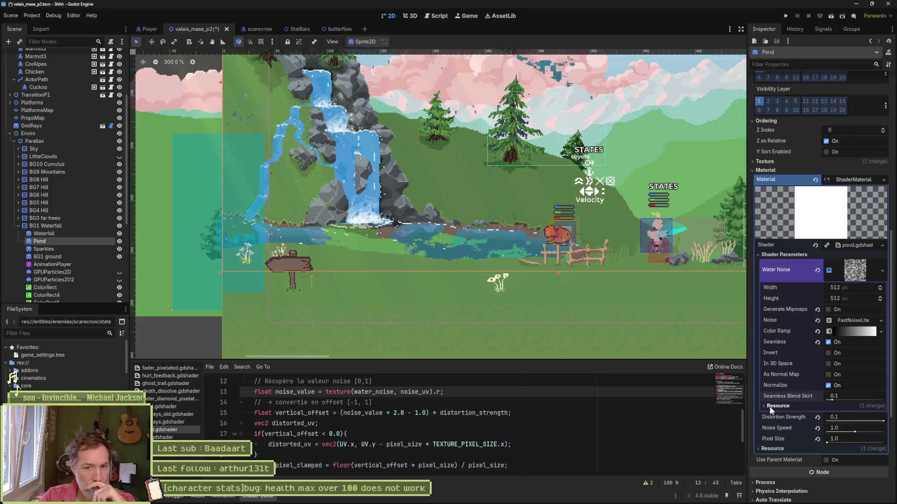
Open the pond shader's Water Noise colour ramp and drag its black and white stops around.
click(862, 245)
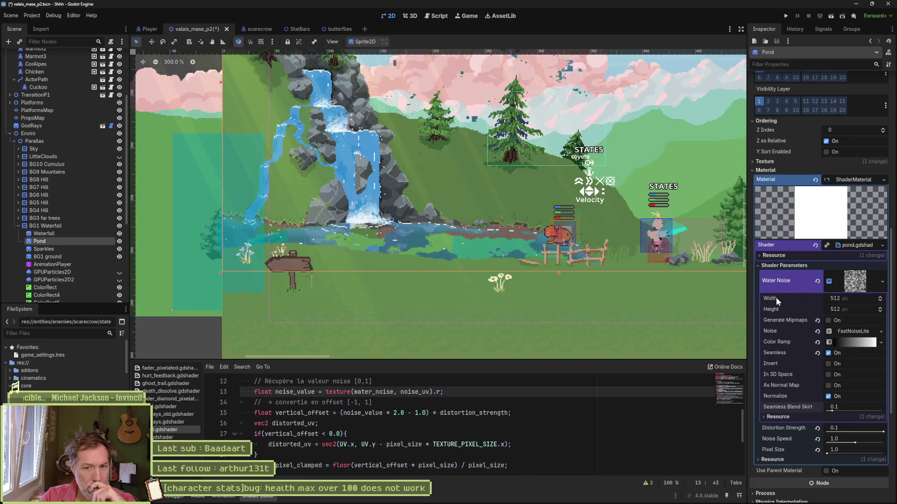
click(870, 343)
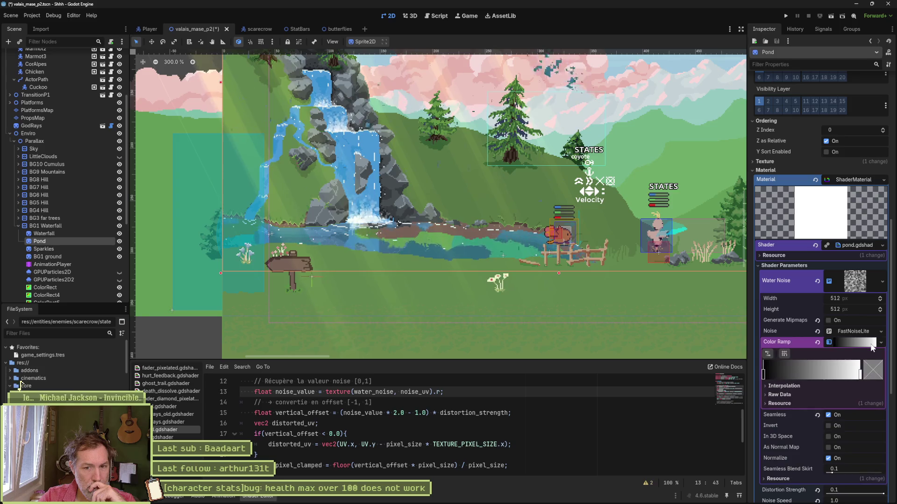
mouse_move(764, 375)
mouse_down()
mouse_move(814, 377)
mouse_move(793, 377)
mouse_up()
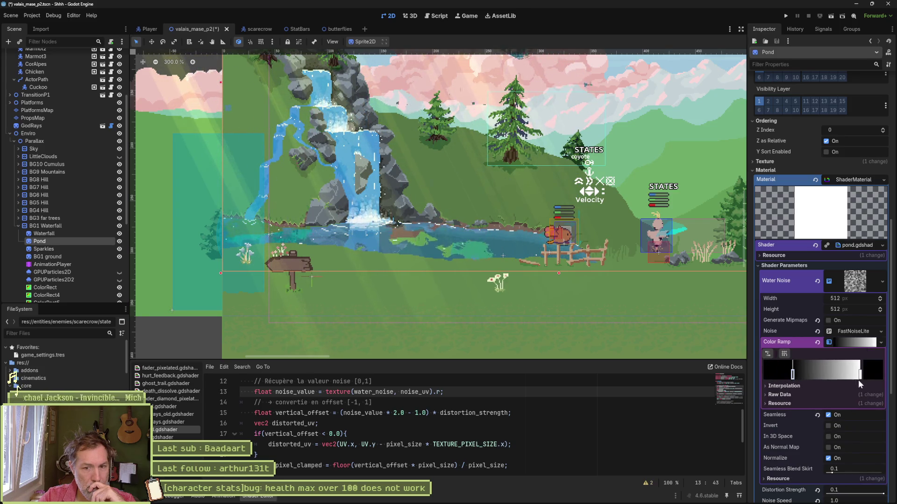
mouse_move(860, 377)
mouse_down()
mouse_move(786, 372)
mouse_move(875, 376)
mouse_up()
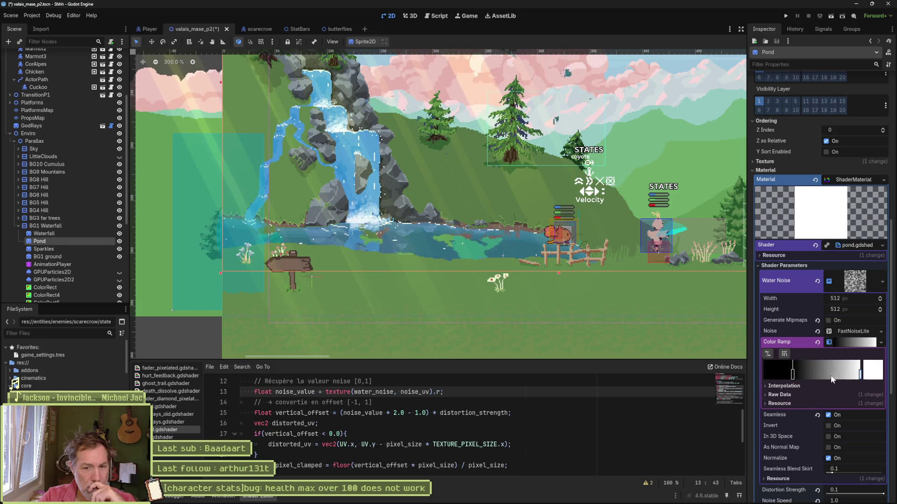
drag(793, 372, 751, 375)
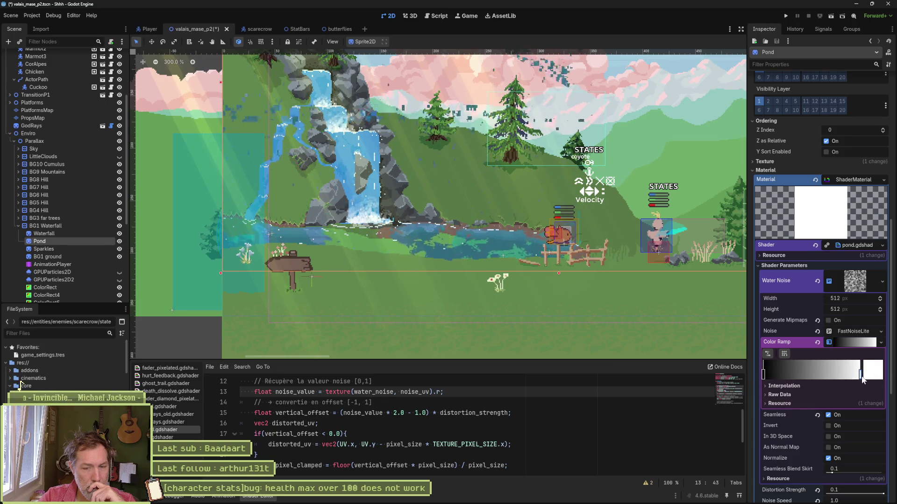
Reset the colour ramp, undo the reset, and expand its interpolation settings.
click(817, 342)
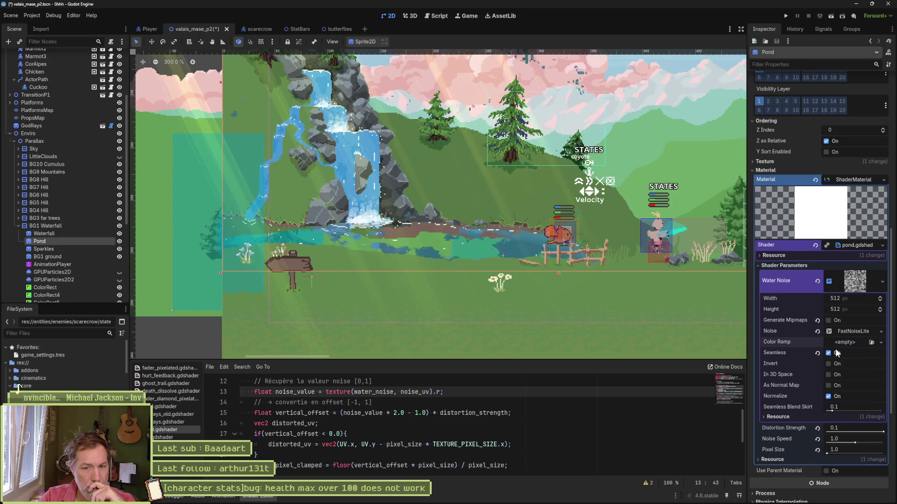
key(ctrl+z)
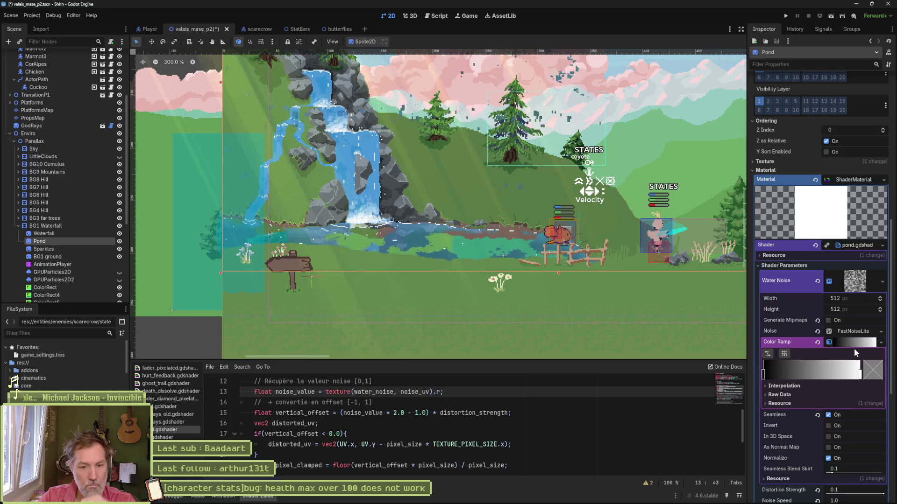
click(794, 387)
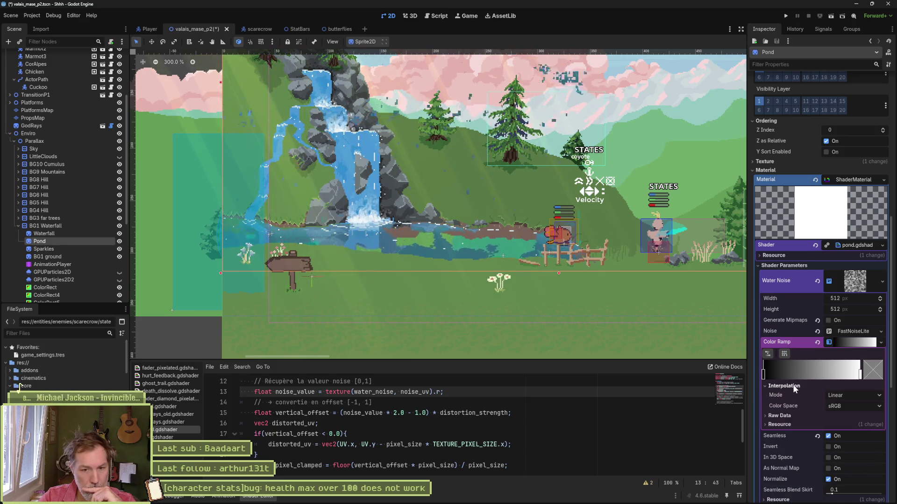
Try Constant and Cubic ramp interpolation, return to Linear, and keep the sRGB colour space.
click(841, 395)
click(855, 416)
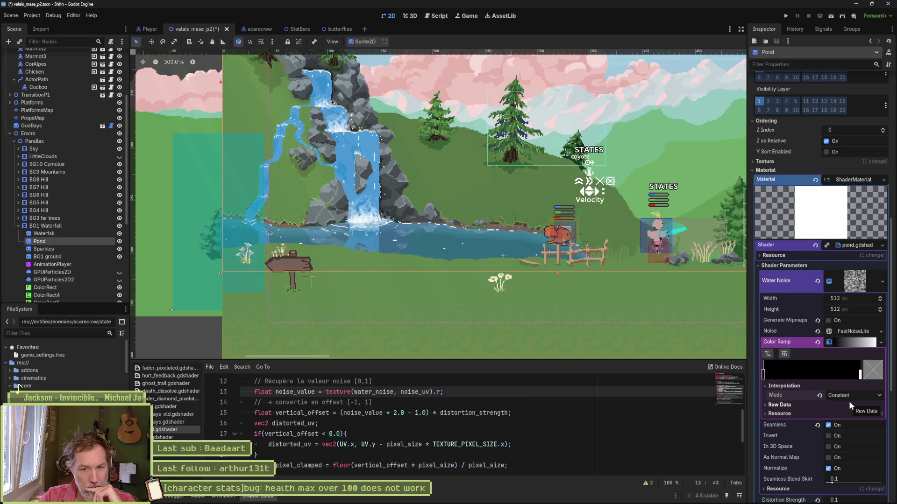
click(848, 398)
click(848, 423)
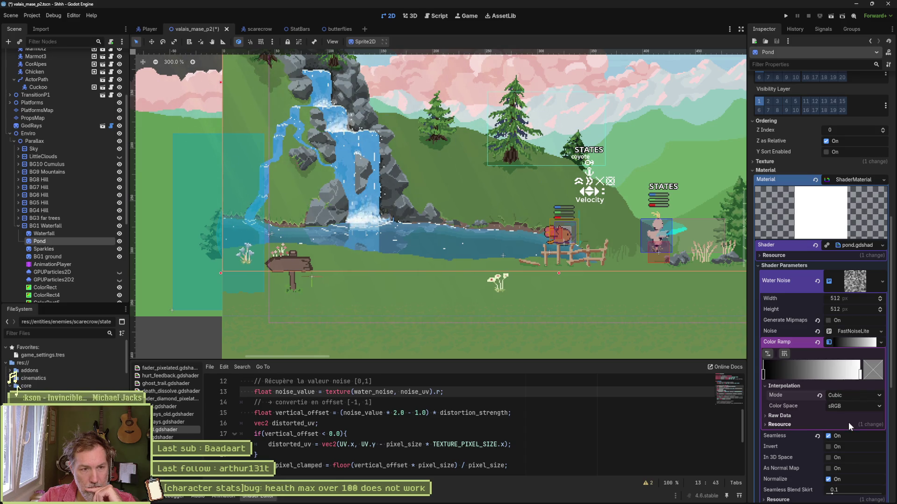
click(841, 396)
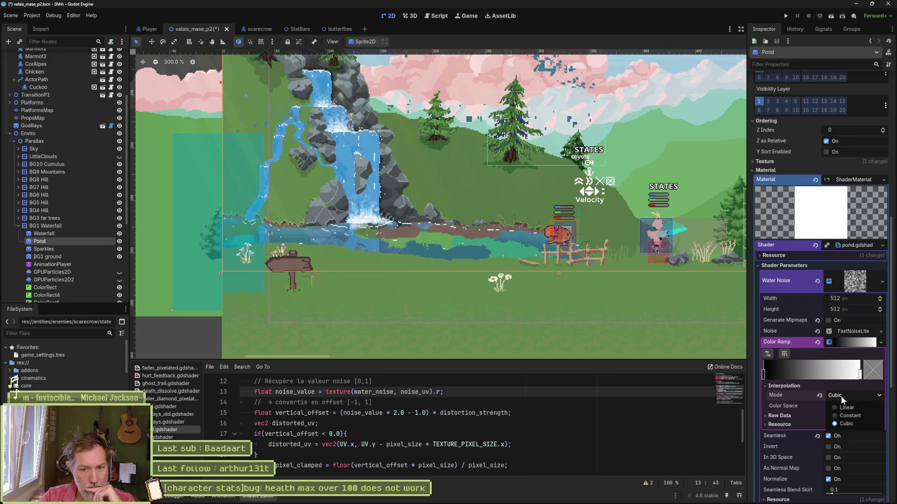
click(847, 407)
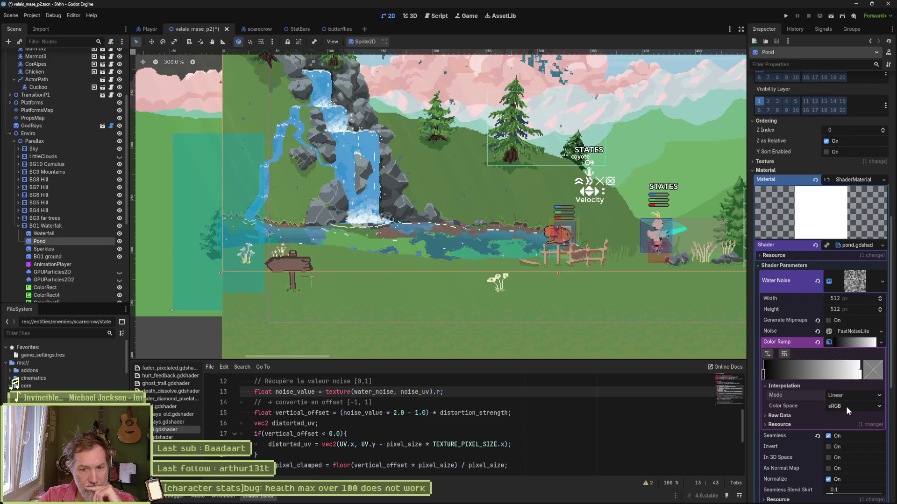
click(847, 408)
click(845, 407)
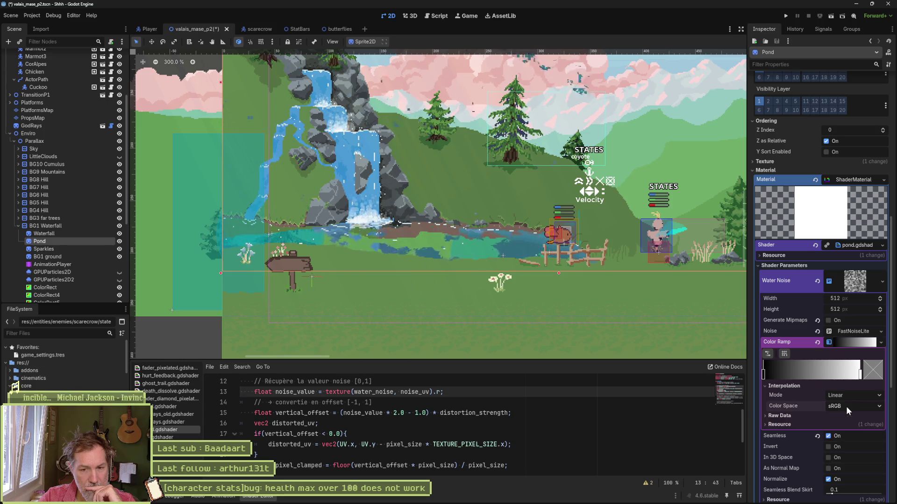
Inspect the ramp's raw offsets and colours, then collapse the details and close the gradient editor.
click(792, 414)
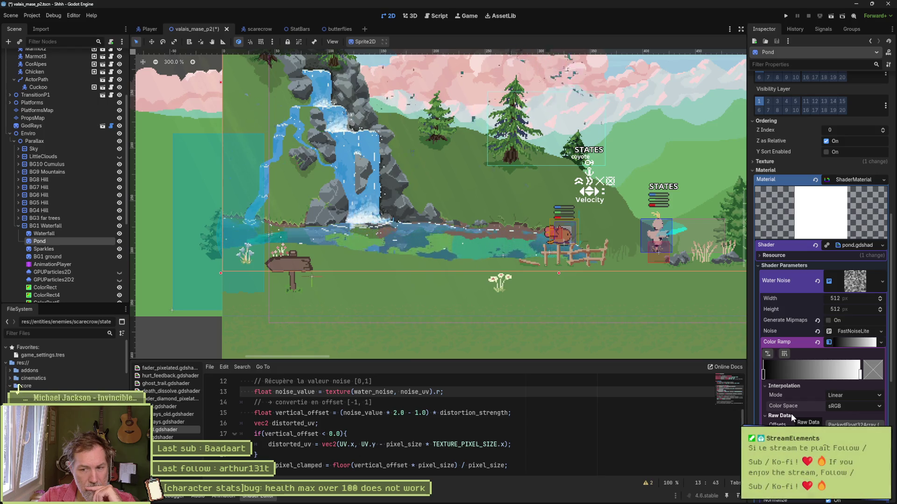
click(791, 413)
click(786, 387)
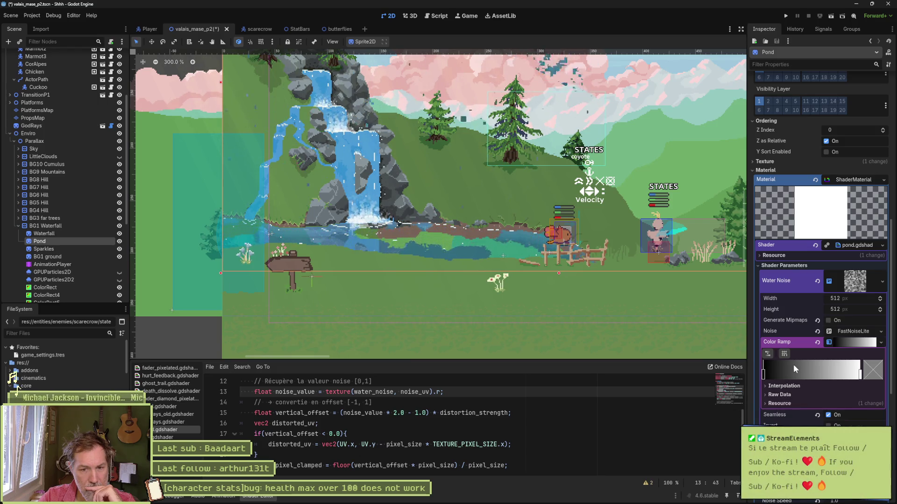
click(851, 343)
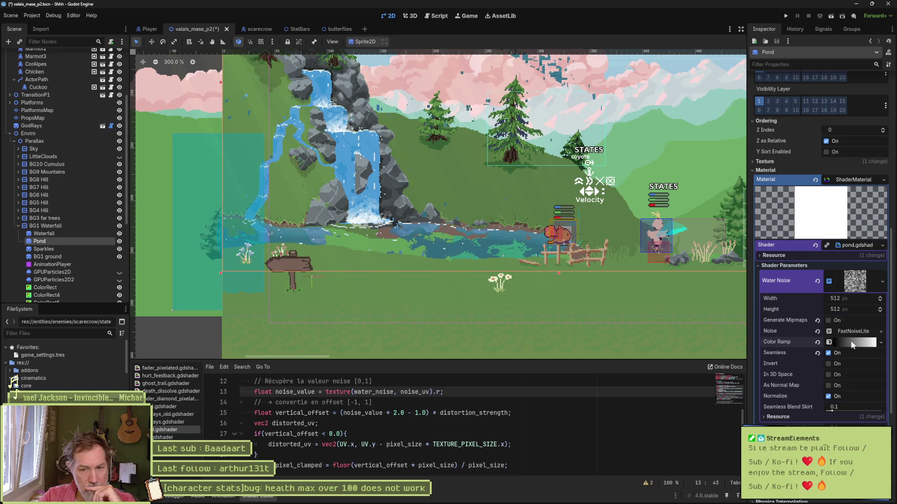
Toggle Generate Mipmaps and Use Parent Material on and back off.
click(828, 320)
click(829, 320)
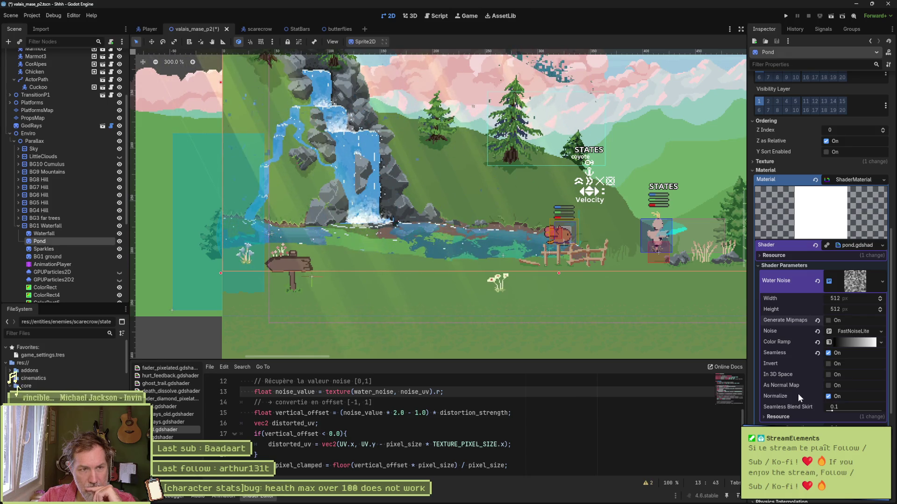
click(827, 471)
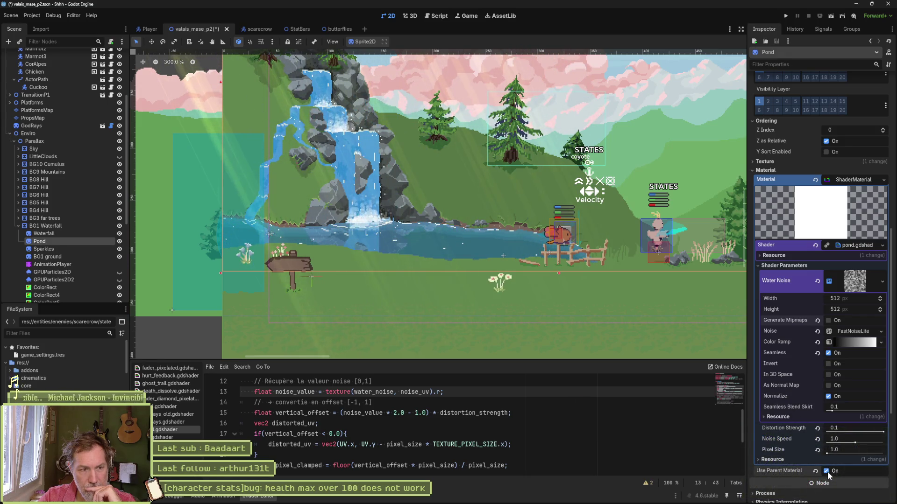
click(827, 471)
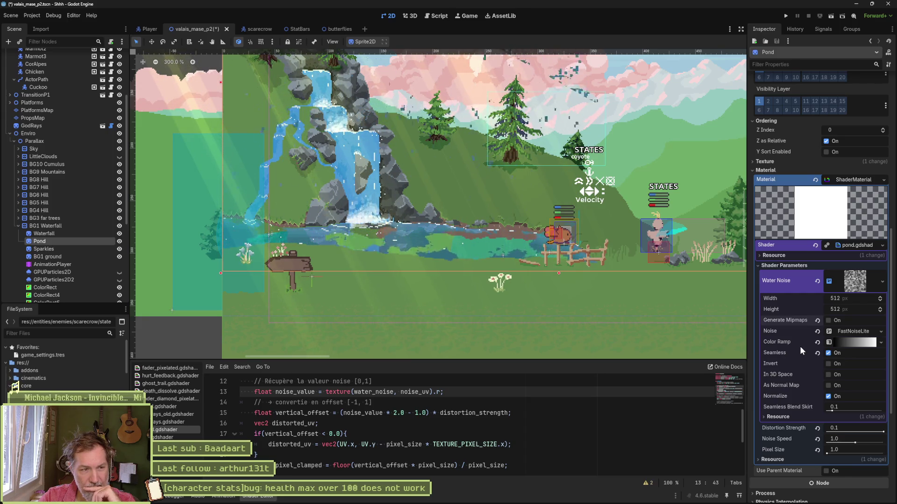
Zoom out the 2D viewport and undo an accidental move of the Sky sprite.
scroll(438, 204, down, 2)
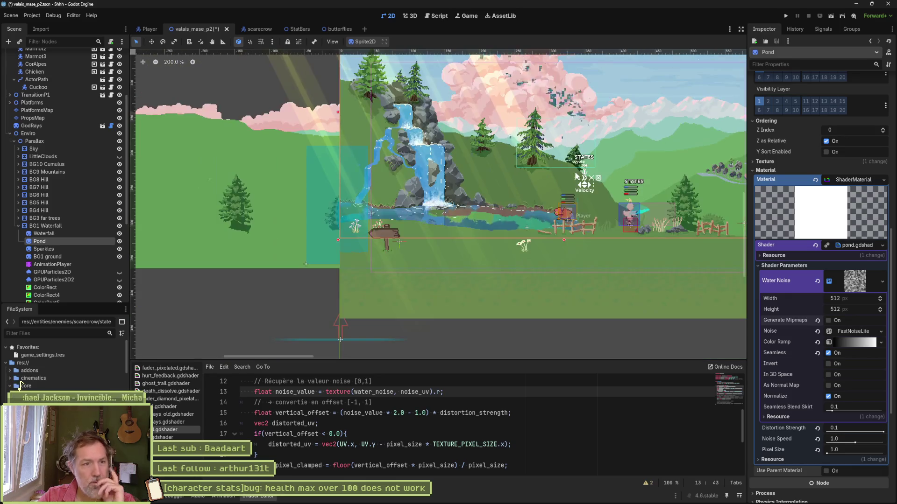
scroll(502, 253, down, 1)
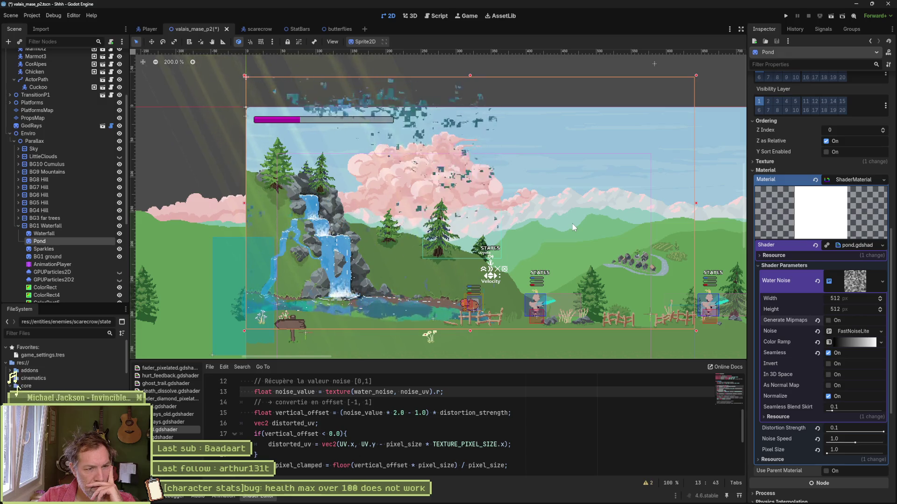
scroll(567, 220, down, 4)
mouse_move(534, 225)
mouse_down()
mouse_move(517, 172)
mouse_move(529, 193)
mouse_move(507, 158)
mouse_up()
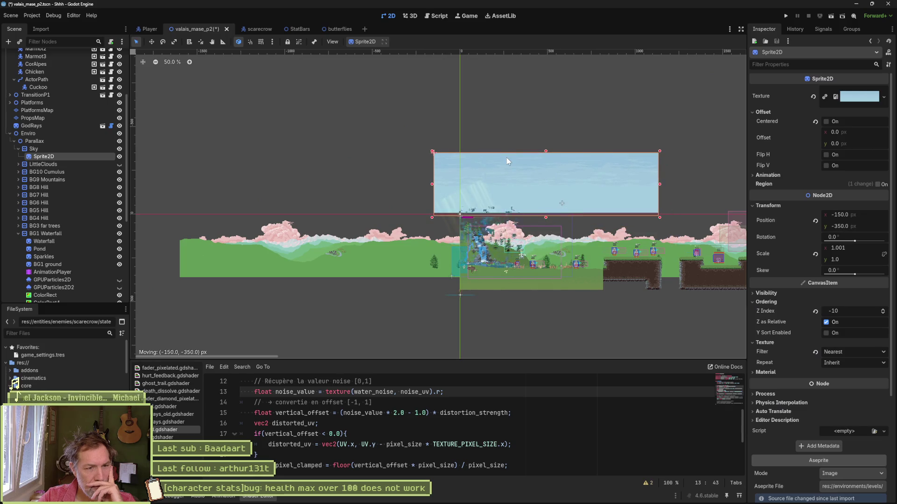
key(ctrl+z)
With the move tool, select the Pond node and drag it up above the level.
key(w)
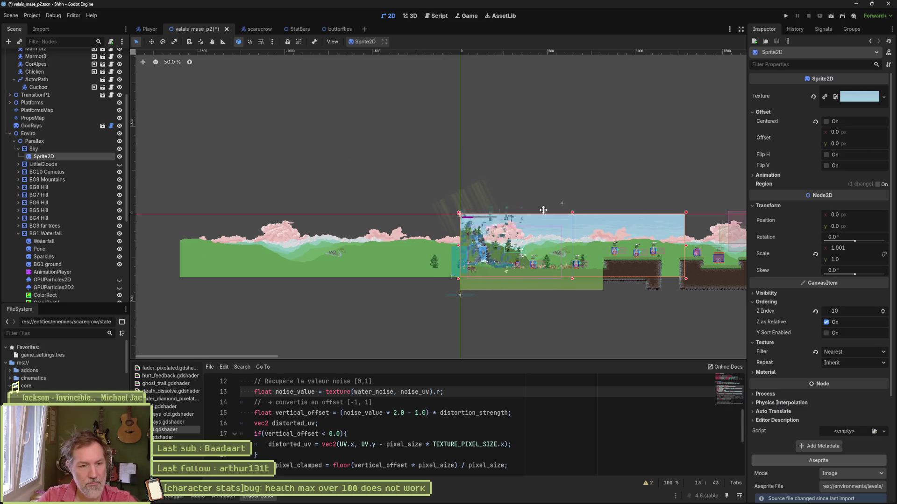
click(70, 249)
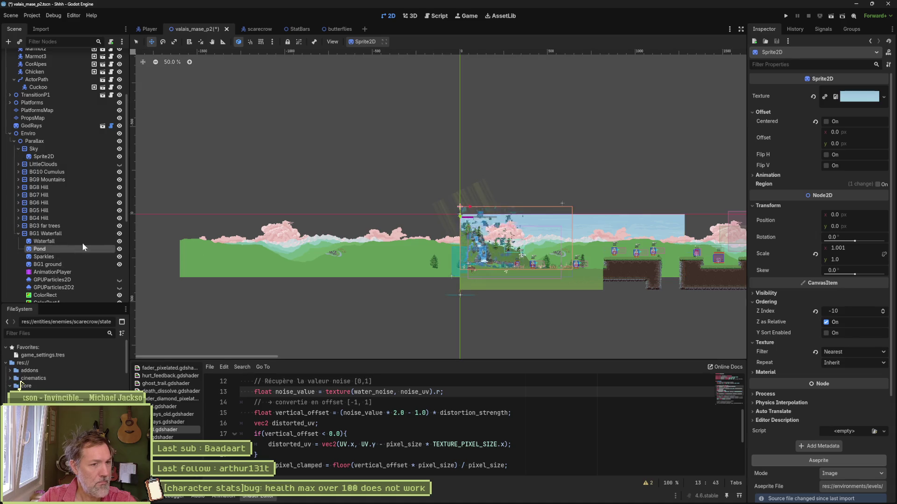
drag(525, 231, 506, 147)
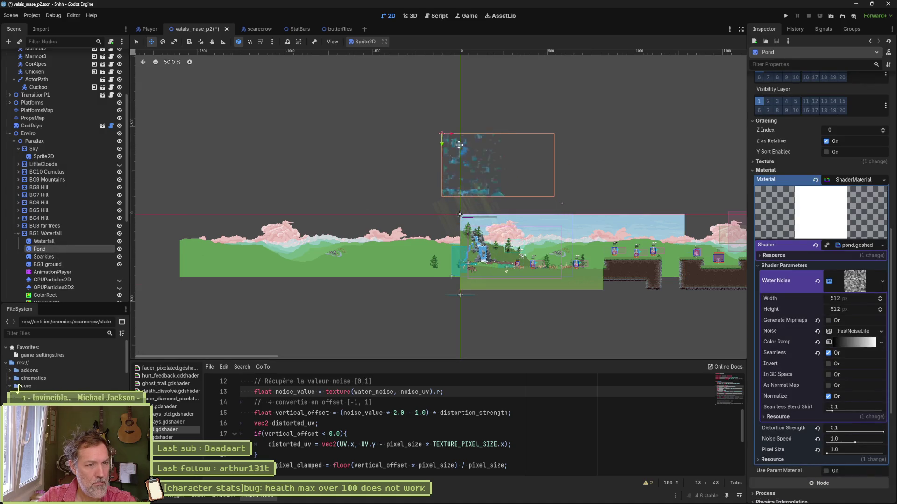
Zoom in and nudge the Pond sprite slightly to the right.
scroll(495, 150, up, 6)
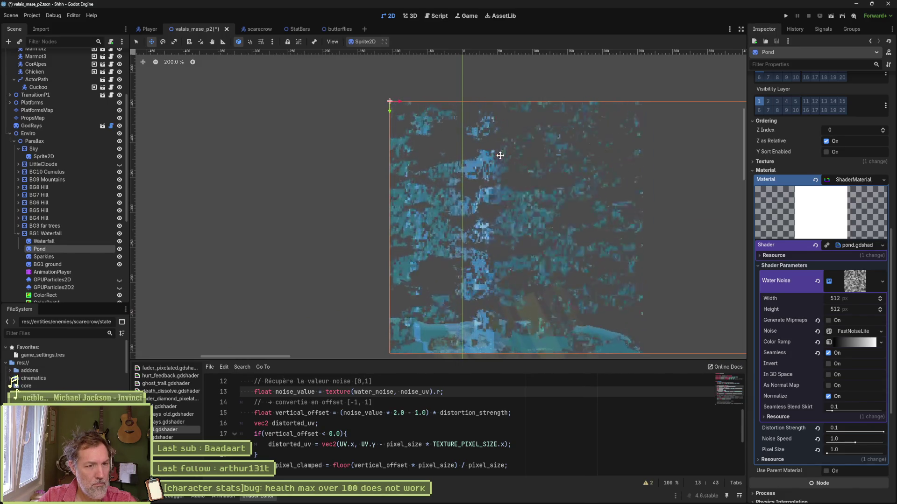
mouse_move(517, 176)
mouse_down()
mouse_move(631, 160)
mouse_move(545, 144)
mouse_move(364, 136)
mouse_move(647, 136)
mouse_move(620, 140)
mouse_move(577, 176)
mouse_move(633, 146)
mouse_move(581, 144)
mouse_move(601, 131)
mouse_move(591, 142)
mouse_move(599, 140)
mouse_up()
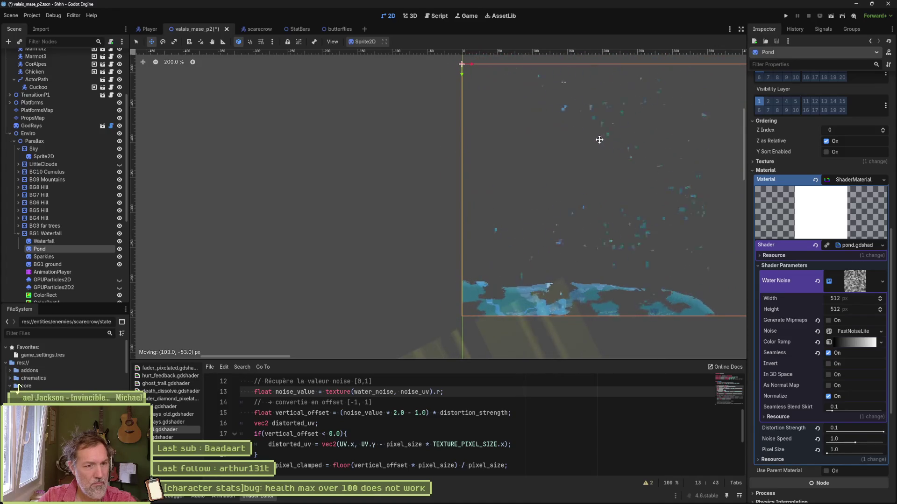
scroll(612, 169, right, 5)
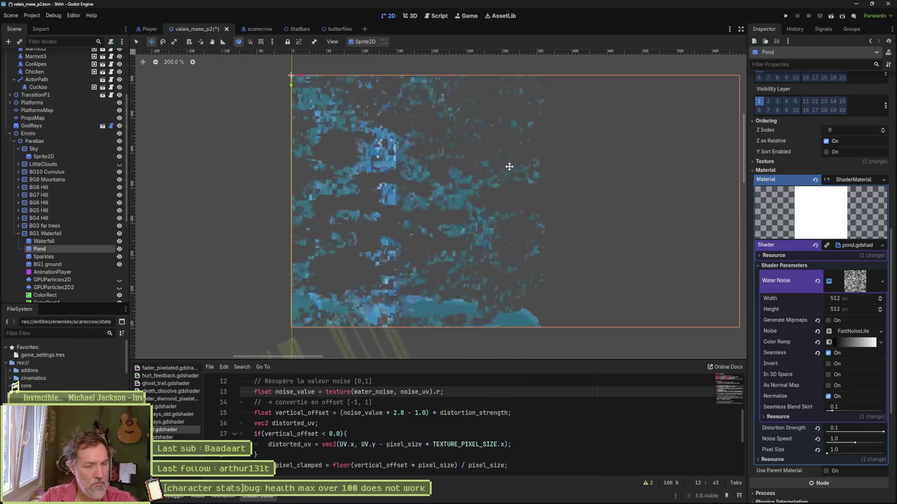
Take a region screenshot of the pond's water area and switch to the browser.
key(super+shift+s)
drag(287, 74, 606, 330)
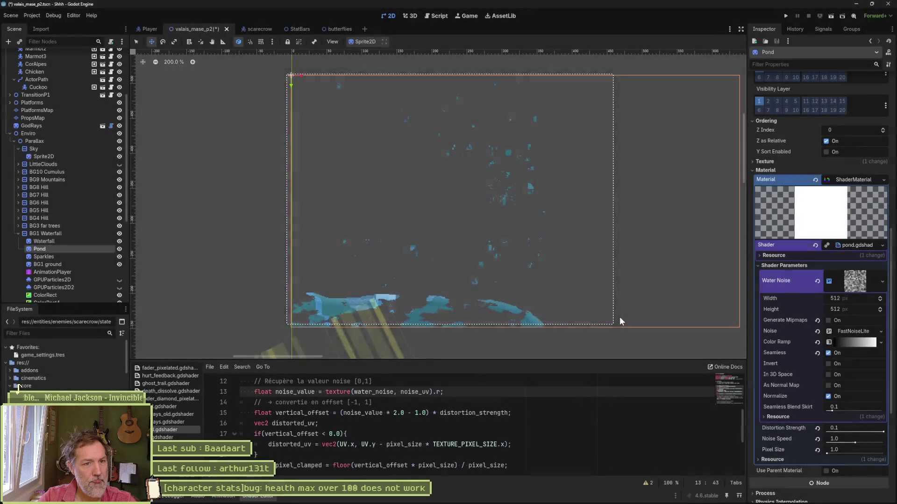
click(450, 491)
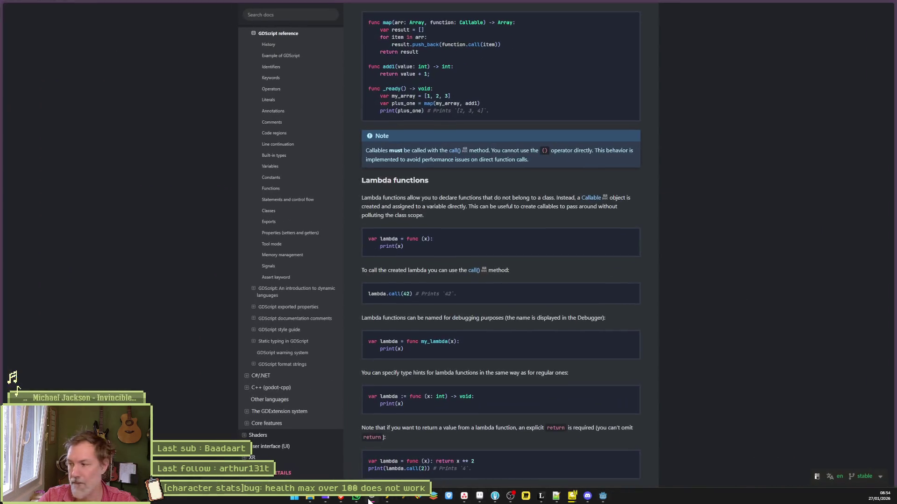
In Gemini, write a question about shader artefacts since Godot 4.6 and paste in the pond shader code.
click(28, 101)
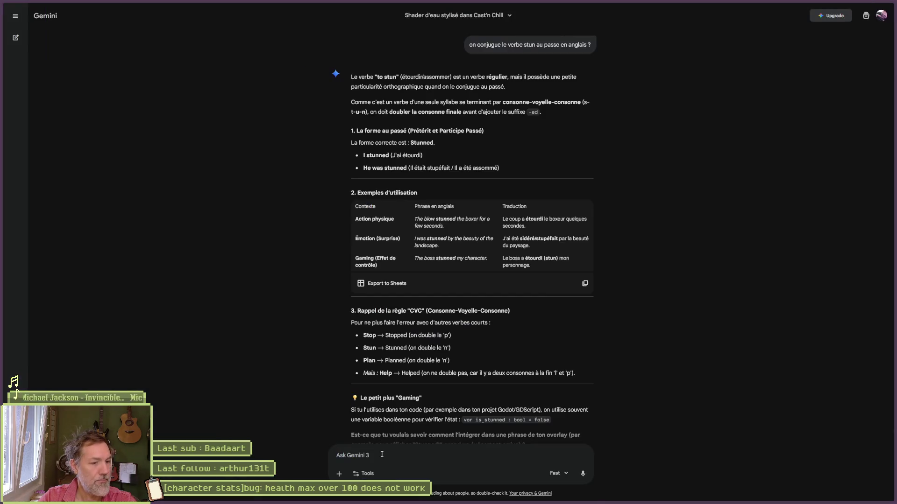
text(depuis que j'ai mis a jour godot pour la version 4.6 stable, un shader fait des art)
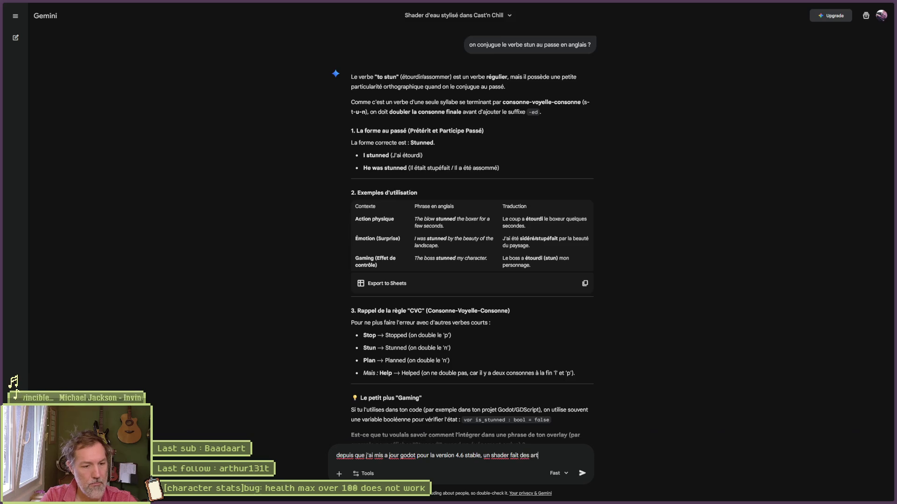
key(shift+Return)
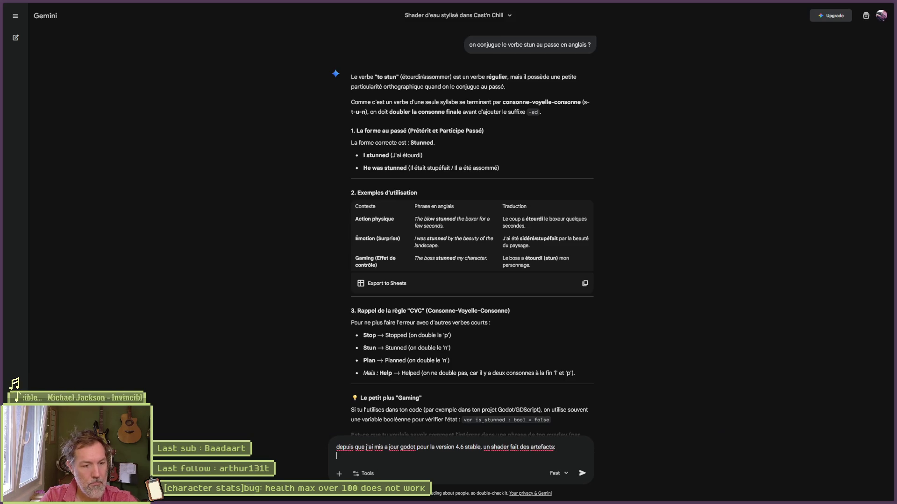
key(shift+Return)
key(alt+Tab)
key(ctrl+a)
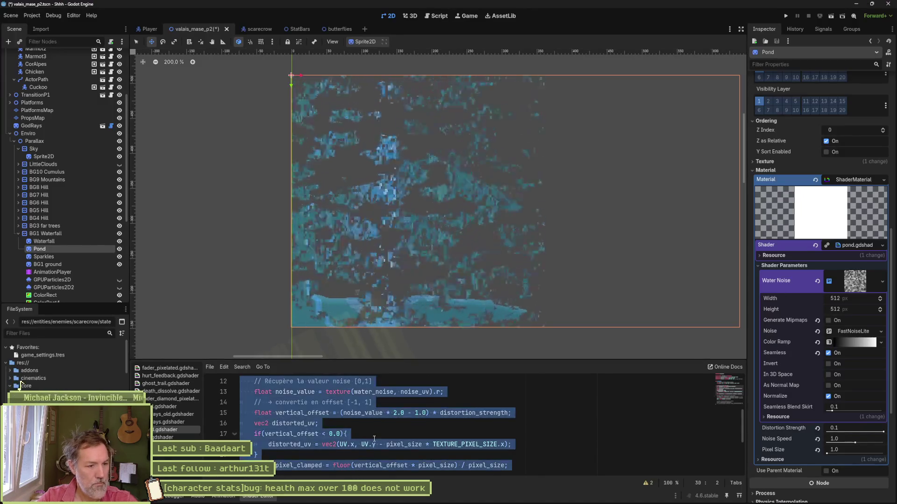
key(alt+Tab)
key(ctrl+v)
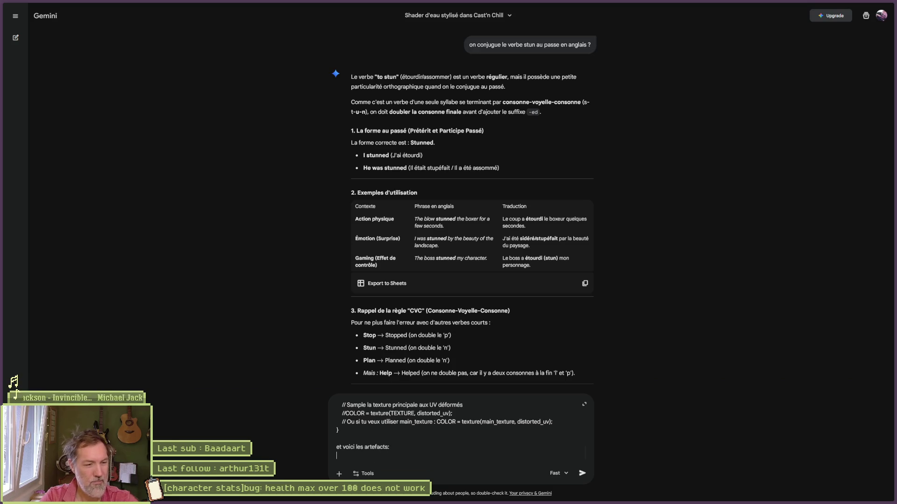
Attach a snipped screenshot of the pond artefacts and send the question.
key(alt+Tab)
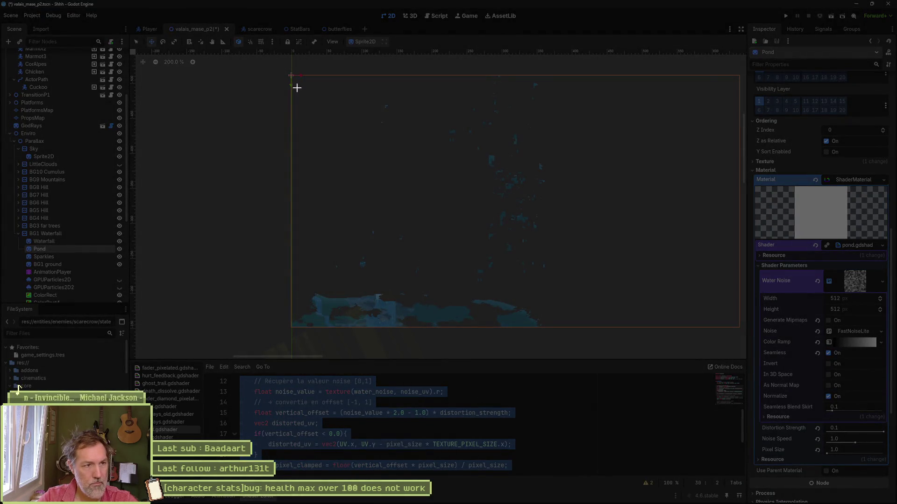
mouse_move(292, 76)
mouse_down()
mouse_move(401, 164)
mouse_move(564, 324)
mouse_up()
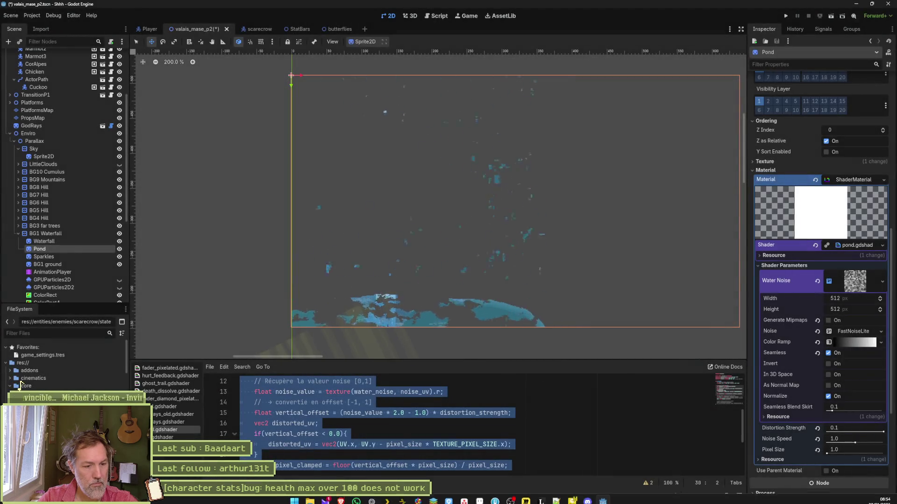
click(494, 498)
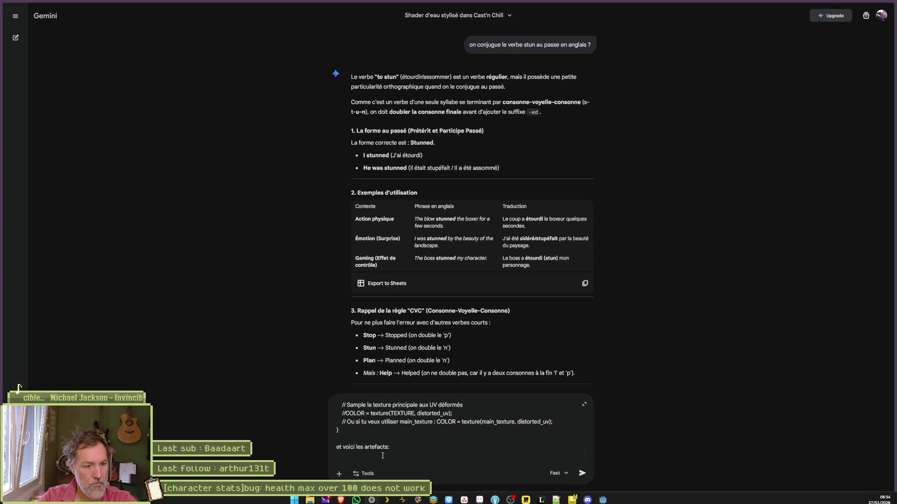
key(ctrl+v)
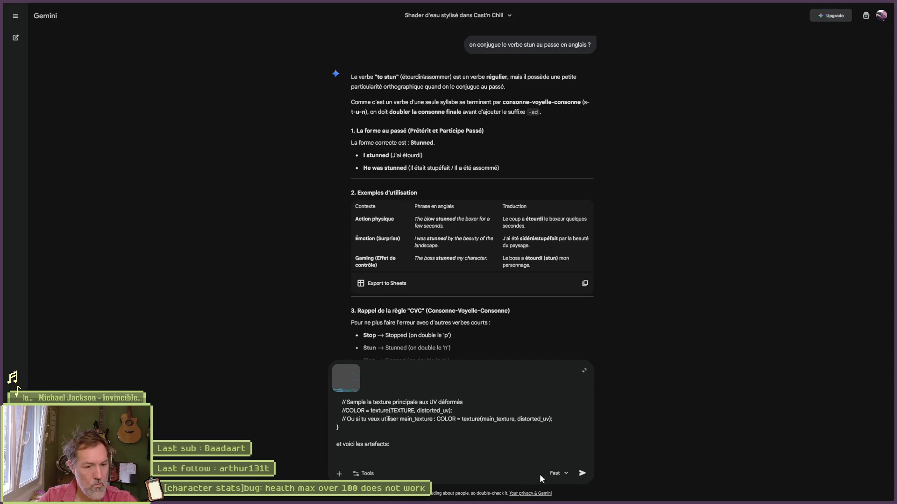
click(582, 474)
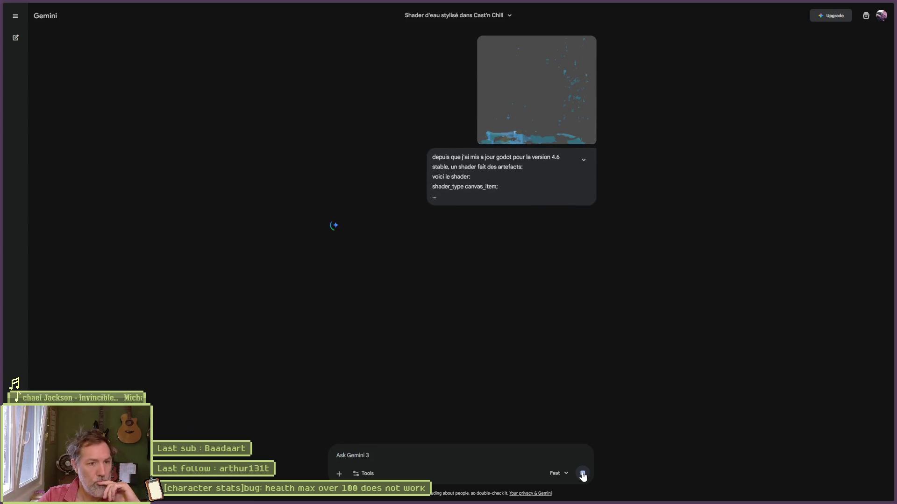
click(464, 497)
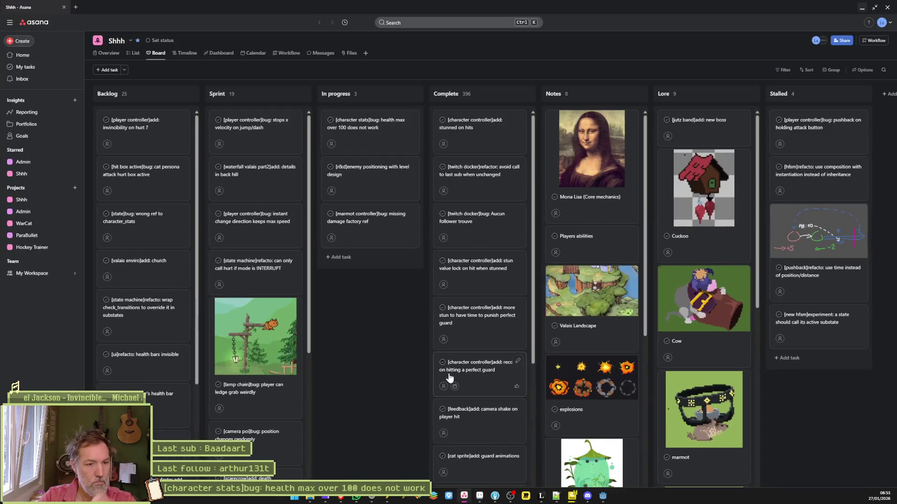
Add a task named '[shader]bug: pond shader artefacts' to the In progress column.
click(340, 256)
text([])
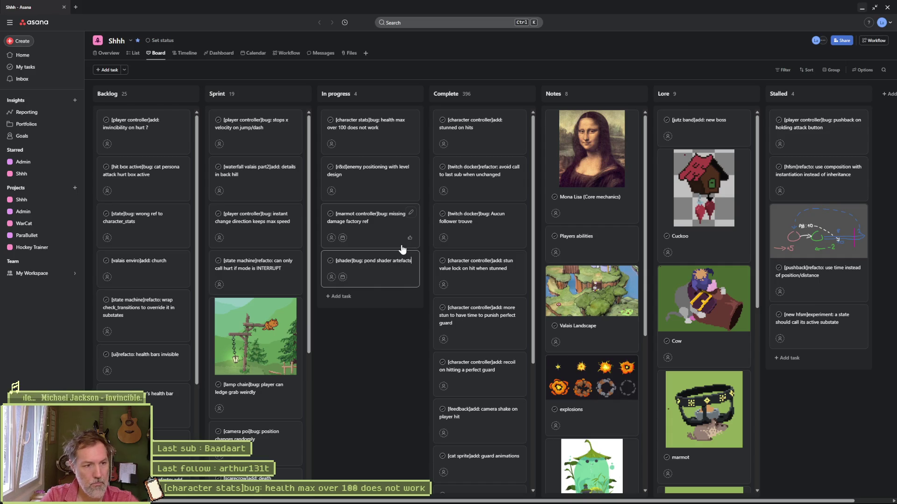
click(391, 338)
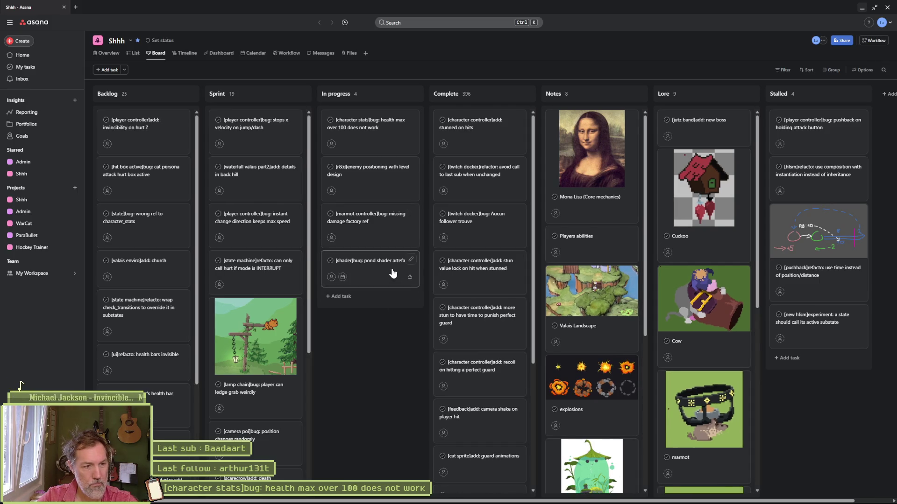
Paste the artefact screenshot into the task description and move the card to the top of In progress.
click(394, 272)
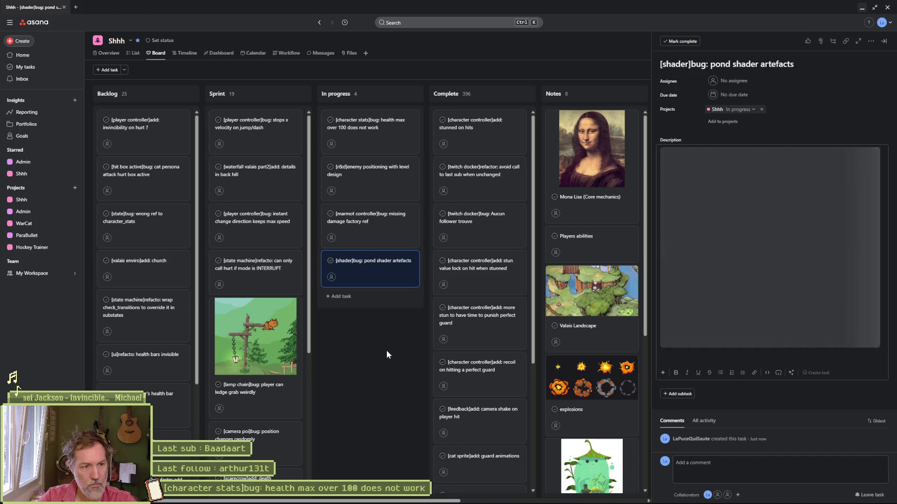
click(378, 329)
mouse_move(383, 348)
mouse_down()
mouse_move(379, 140)
mouse_move(381, 149)
mouse_up()
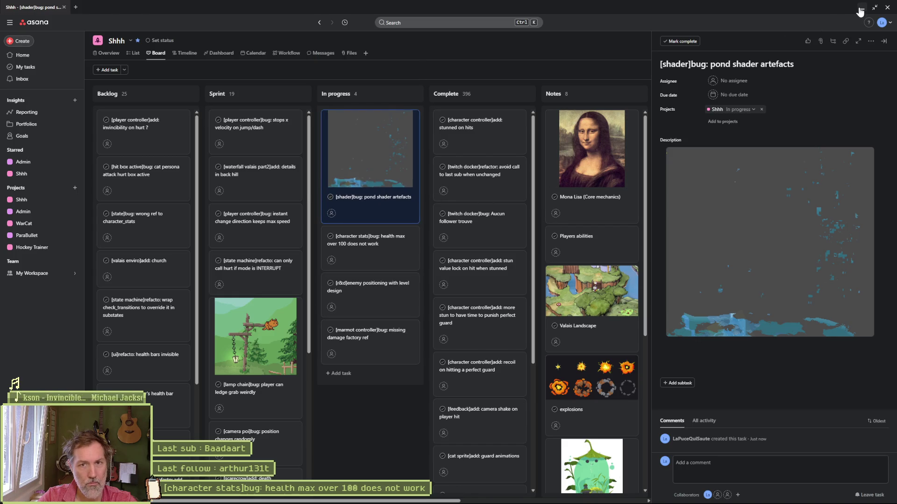
click(860, 9)
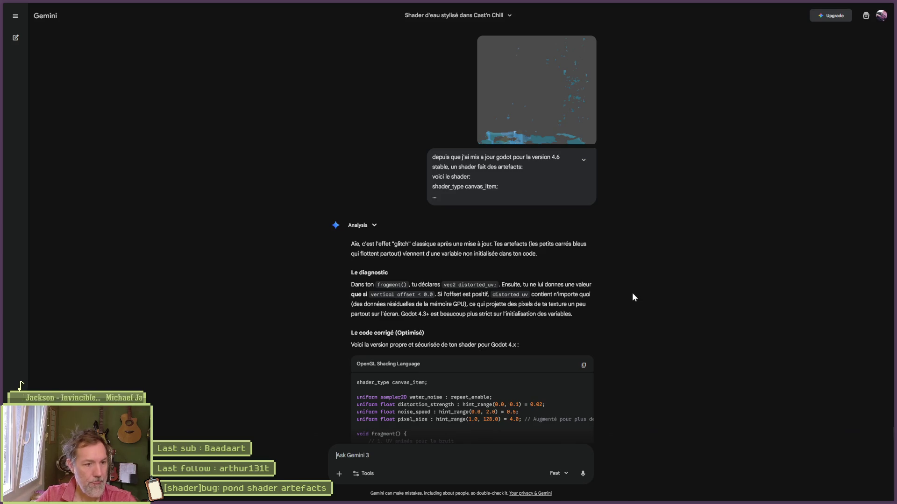
Scroll through Gemini's reply blaming an uninitialised distorted_uv and showing the corrected shader code.
scroll(633, 301, down, 2)
Copy Gemini's corrected shader code, which initialises distorted_uv to UV, and return to the Godot editor.
click(584, 257)
key(alt+Tab)
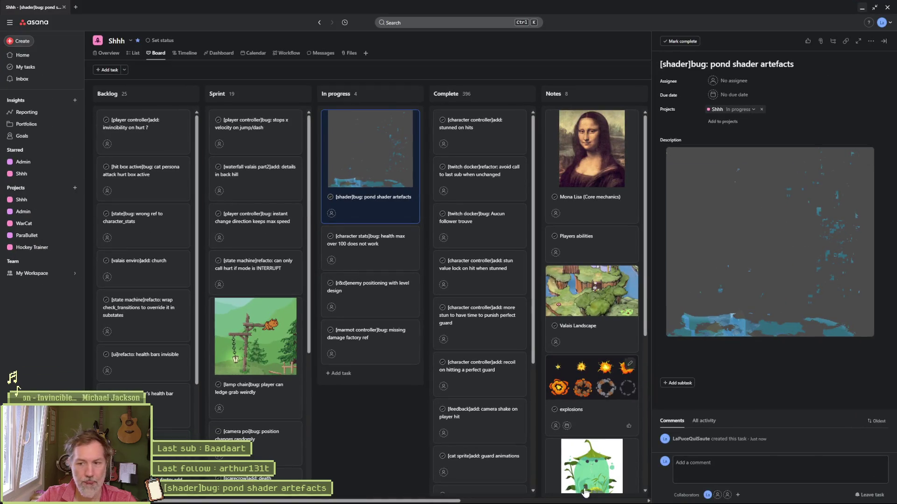
click(602, 496)
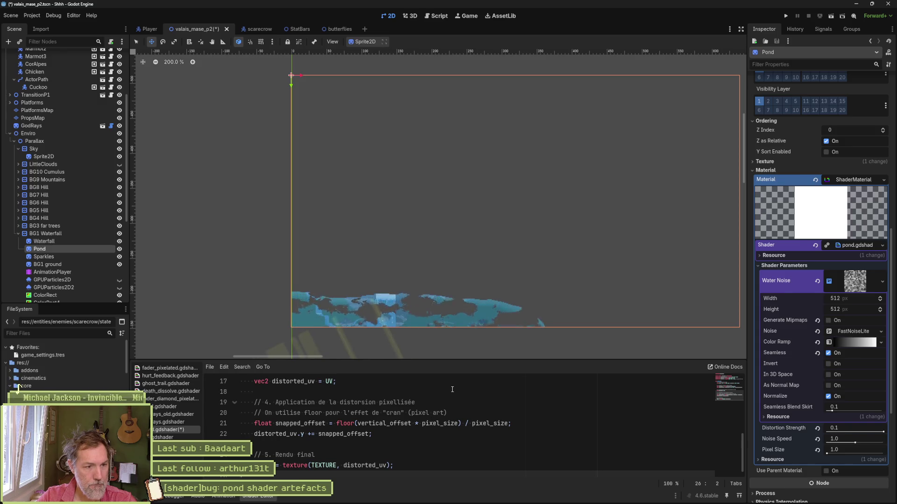
Drag the Pond down over the waterfall to inspect it, then move it back up and right above the level.
scroll(458, 301, down, 4)
drag(518, 299, 492, 230)
drag(430, 184, 430, 273)
scroll(394, 281, up, 8)
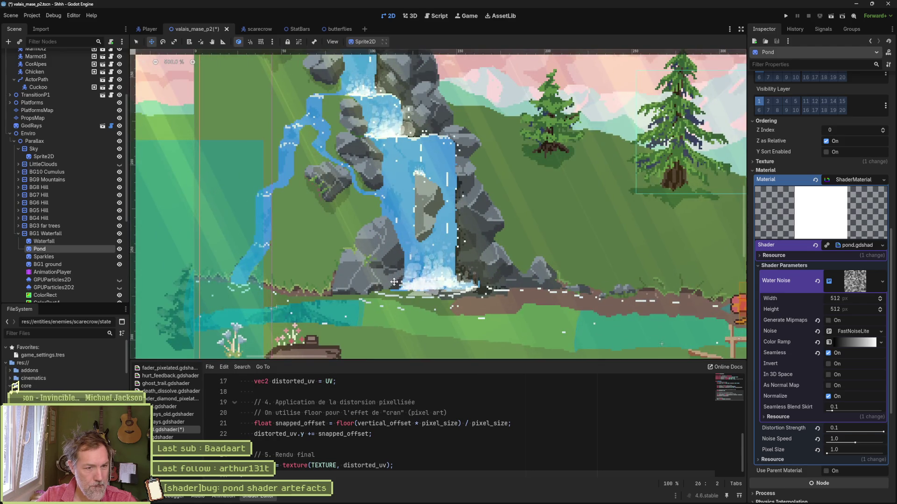
scroll(394, 281, down, 4)
scroll(393, 281, down, 3)
mouse_move(398, 305)
mouse_down()
mouse_move(450, 150)
mouse_move(465, 133)
mouse_move(501, 128)
mouse_up()
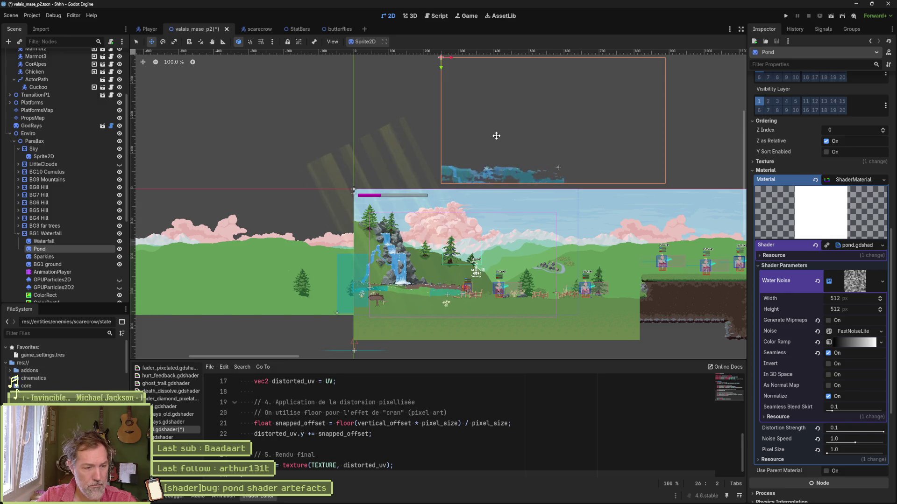
scroll(407, 431, up, 5)
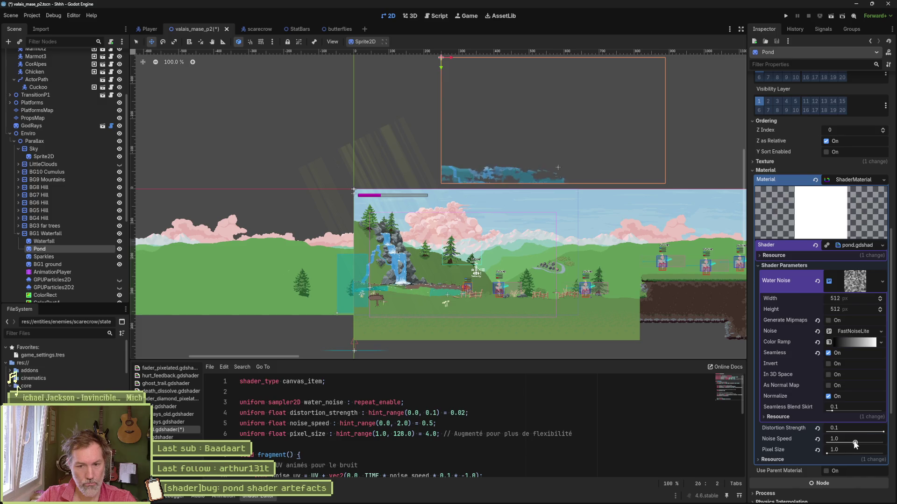
Set Noise Speed 0.58, Pixel Size 128.0 and Distortion Strength 0.047, placing the Pond over the waterfall pool.
drag(847, 442, 831, 453)
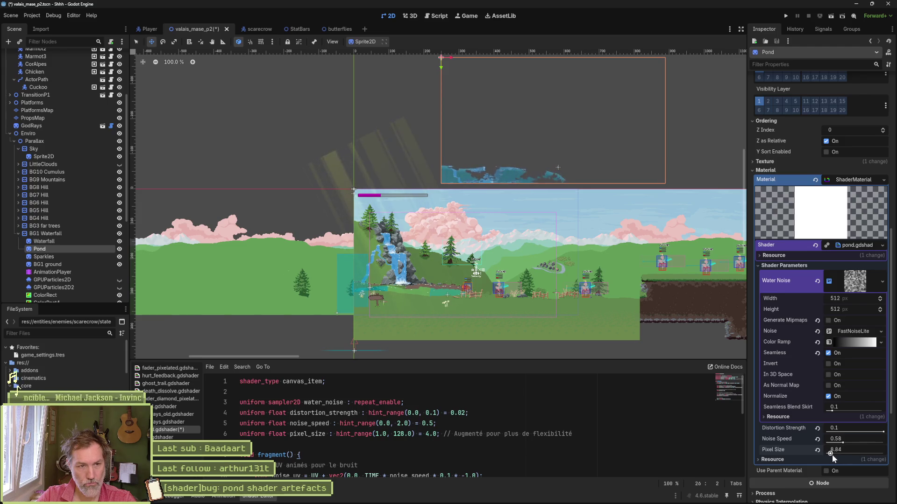
drag(837, 456, 847, 456)
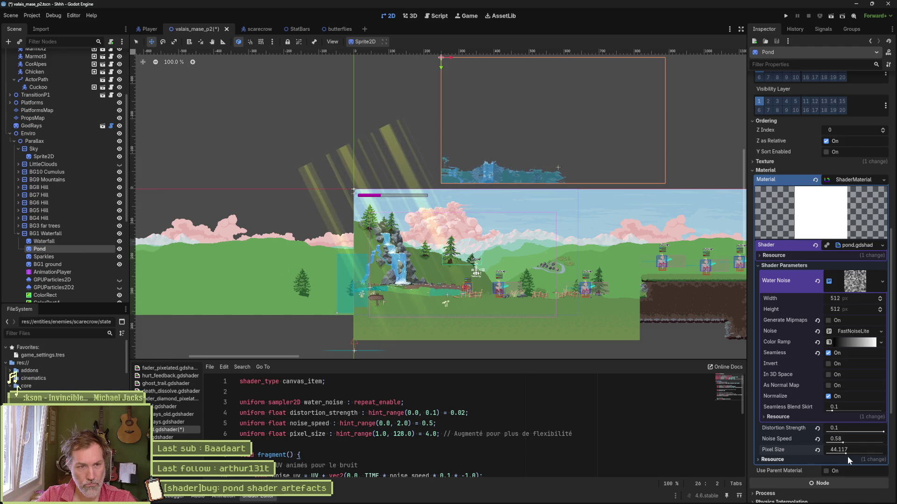
mouse_move(505, 167)
mouse_down()
mouse_move(456, 282)
mouse_move(422, 286)
mouse_up()
scroll(422, 285, up, 4)
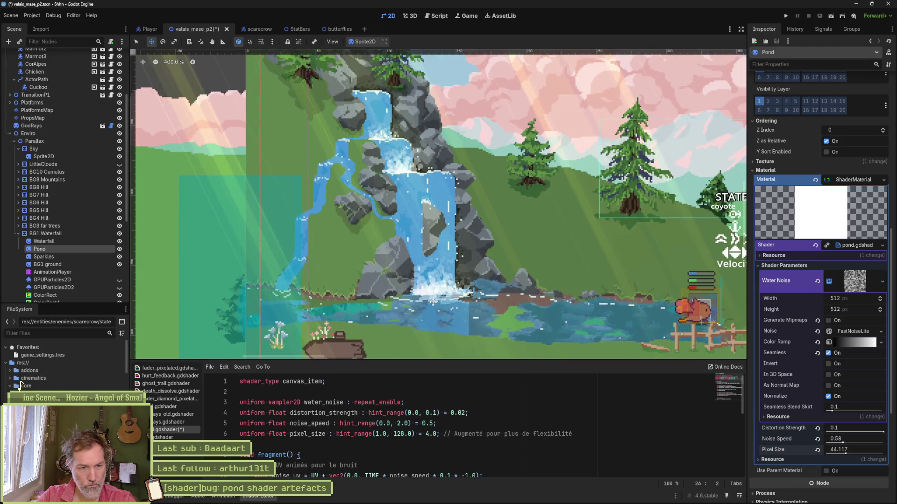
scroll(433, 302, down, 2)
mouse_move(485, 276)
mouse_down()
mouse_move(488, 288)
mouse_move(502, 244)
mouse_up()
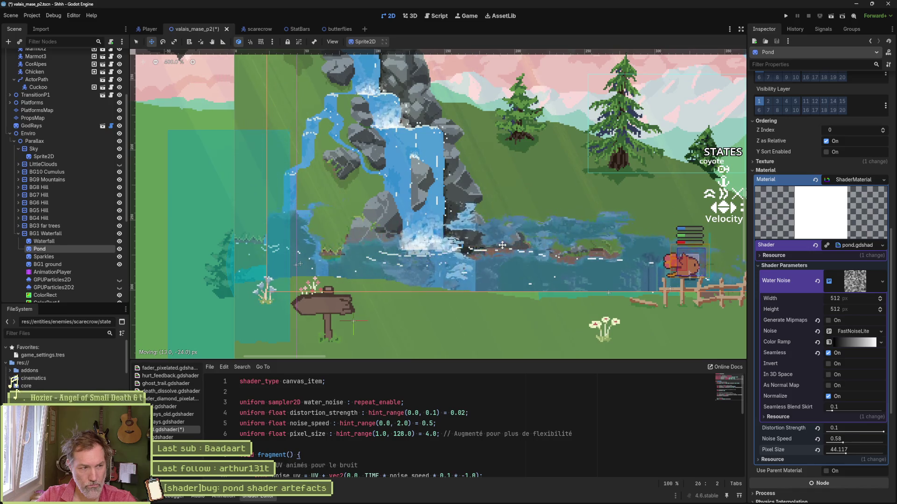
drag(502, 245, 502, 244)
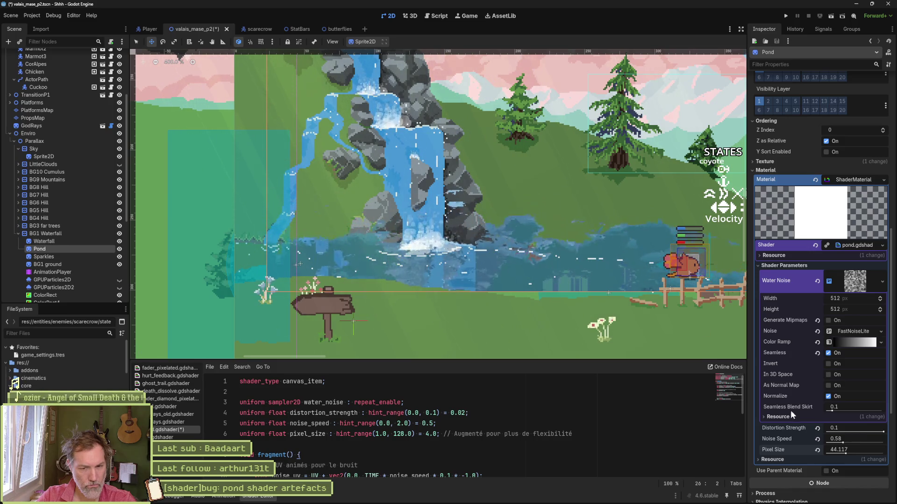
mouse_move(882, 432)
mouse_down()
mouse_move(836, 433)
mouse_move(853, 438)
mouse_move(854, 454)
mouse_move(843, 454)
mouse_move(895, 454)
mouse_up()
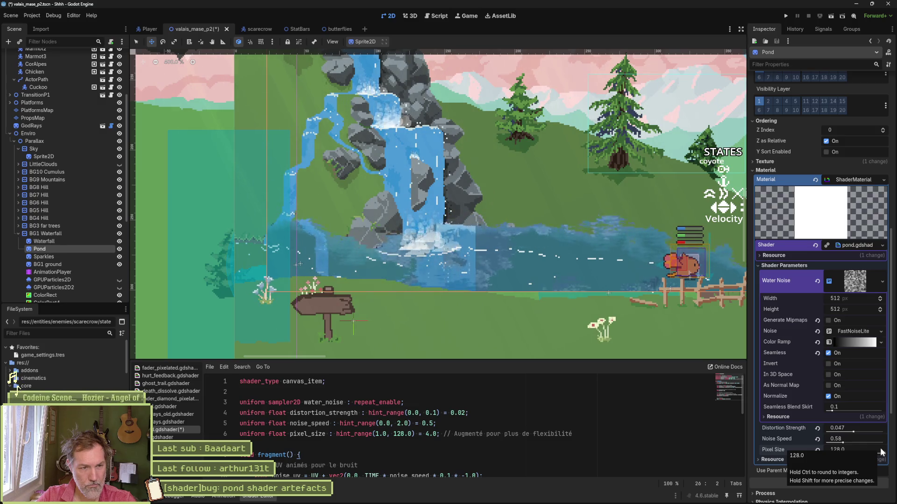
mouse_move(579, 280)
mouse_down()
mouse_move(587, 297)
mouse_move(545, 290)
mouse_up()
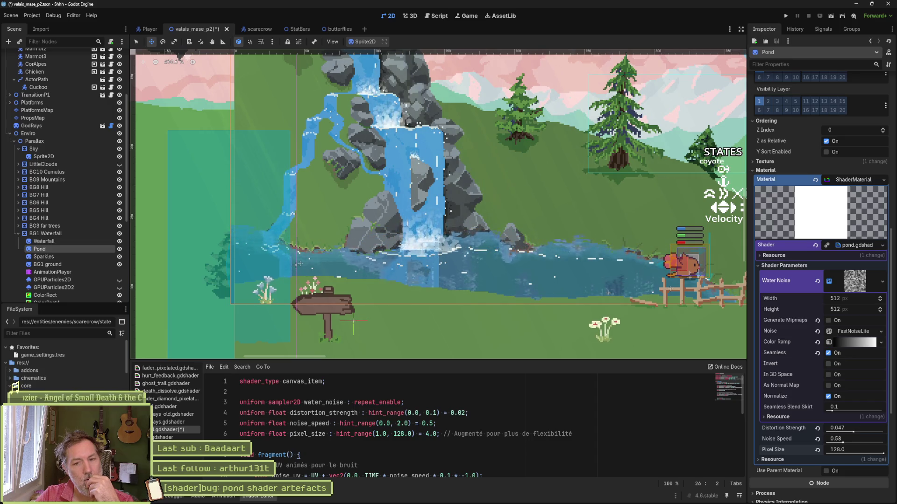
Try a Pixel Size of 1, then raise the shader's pixel_size range maximum from 128 to 512 and save.
click(852, 450)
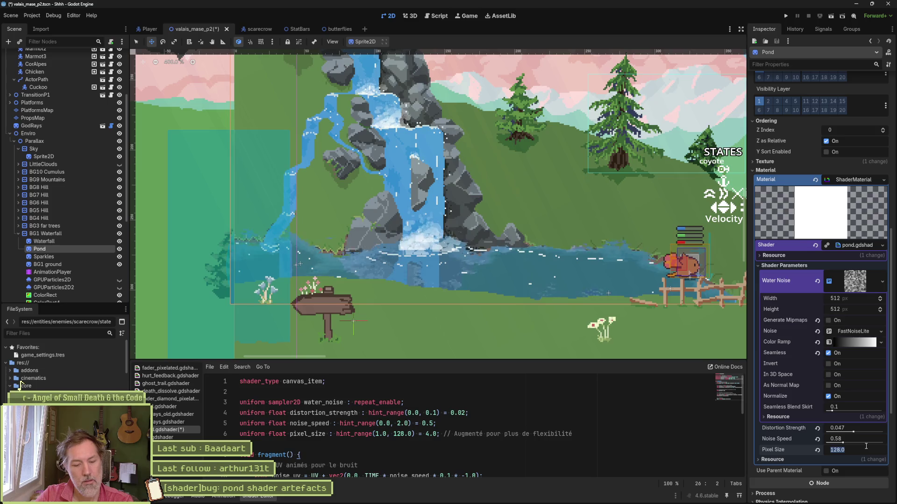
text(1)
key(Return)
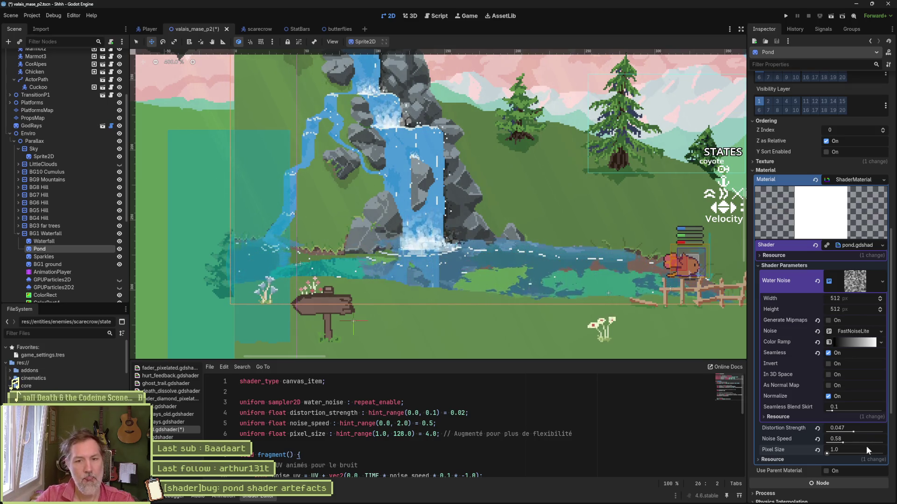
click(404, 435)
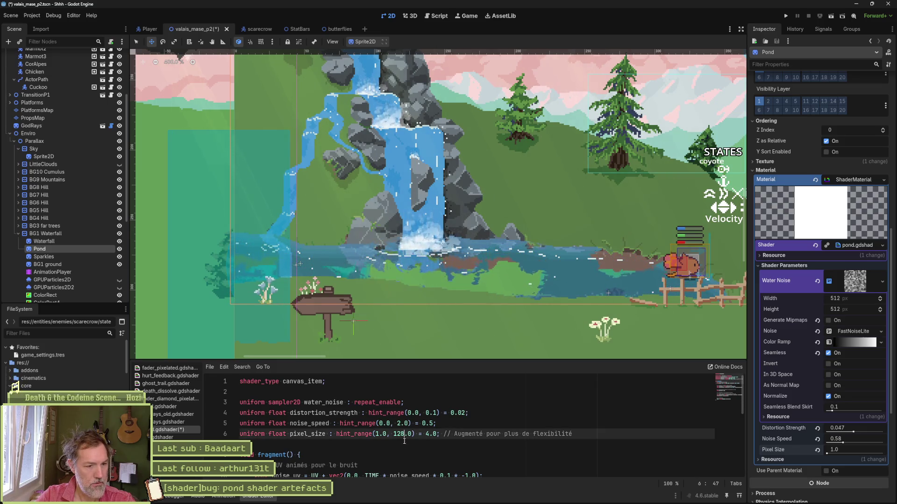
key(BackSpace)
key(BackSpace)
key(BackSpace)
text(512)
key(ctrl+s)
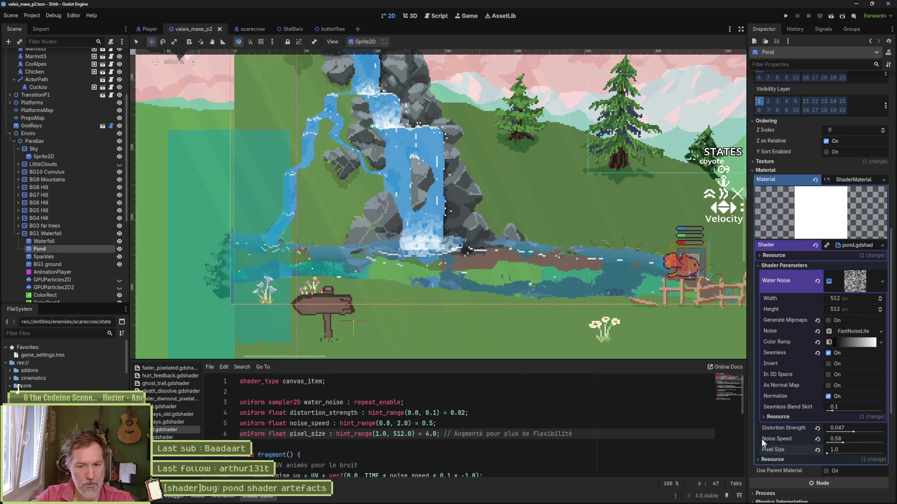
text(4)
key(Return)
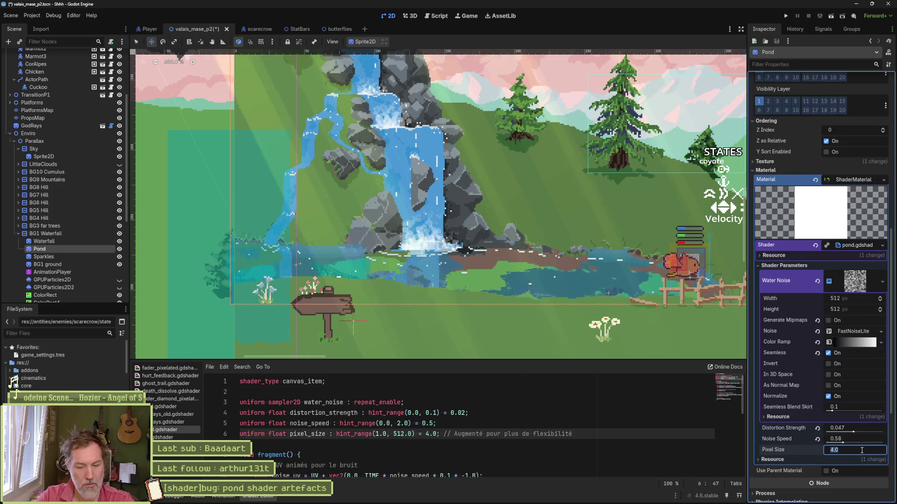
click(862, 450)
text(512)
key(Return)
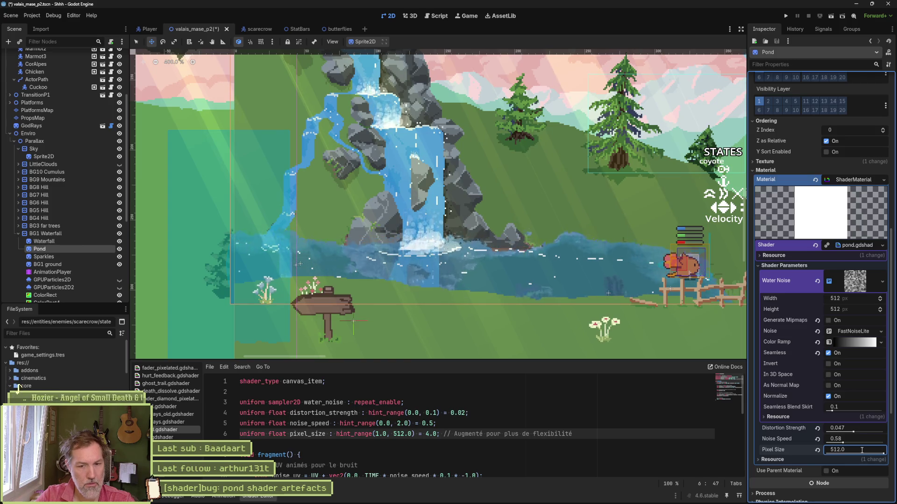
Lower the Pond's Distortion Strength to 0.008 and nudge the sprite down 1 px.
drag(853, 433, 832, 433)
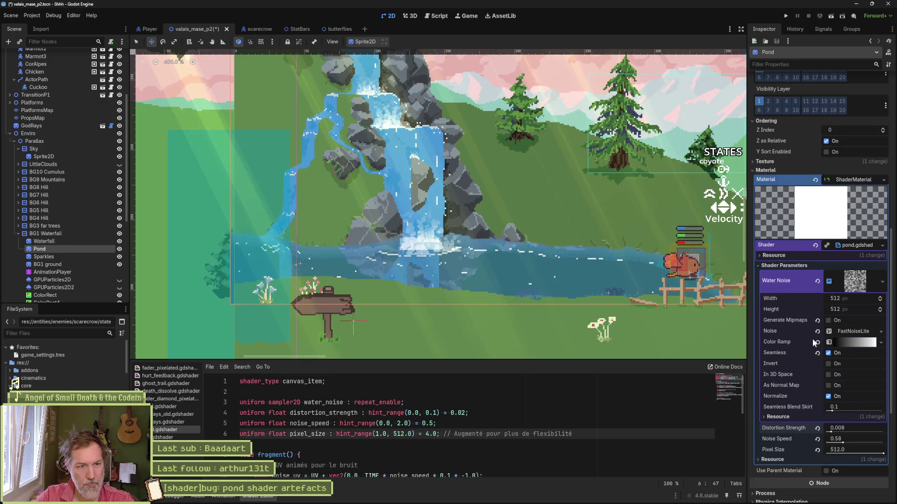
drag(531, 259, 531, 269)
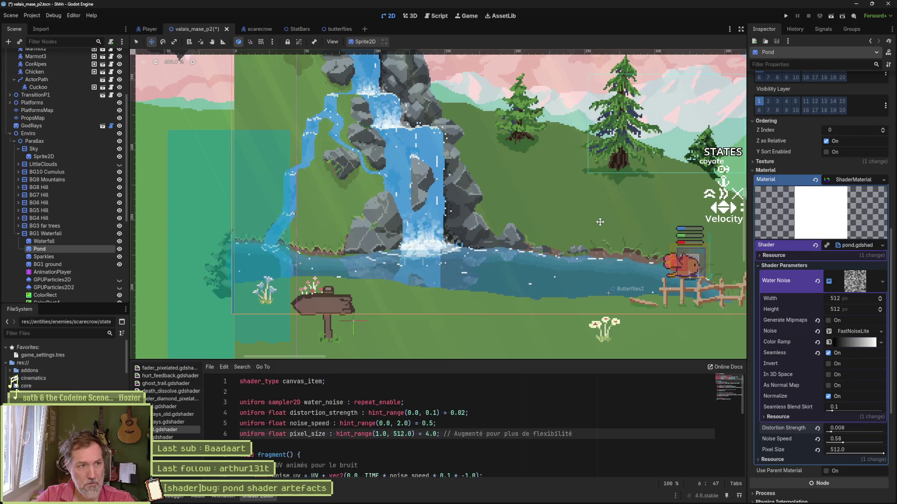
scroll(789, 196, up, 8)
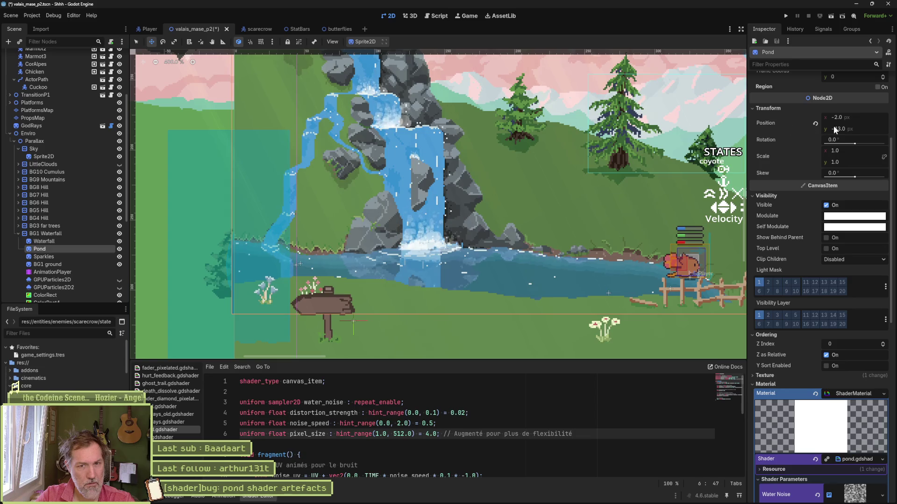
Set the Pond's x position to 0.0, save, and run the current scene with F6.
click(850, 118)
text(0)
key(Return)
key(ctrl+s)
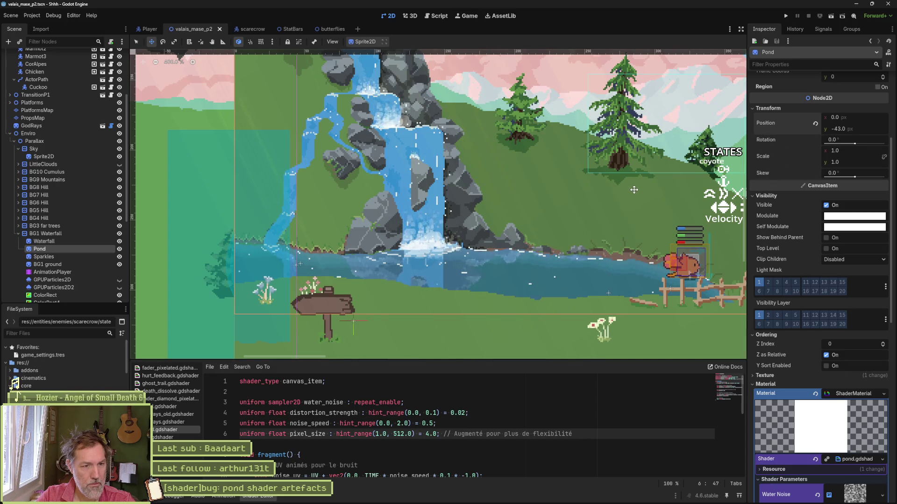
key(F6)
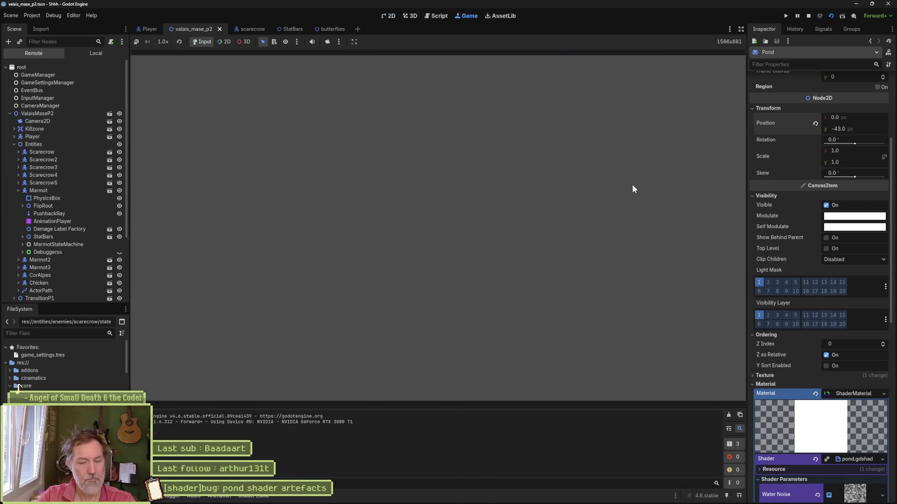
Reduce the Pond's Distortion Strength to 0.004.
scroll(798, 313, down, 5)
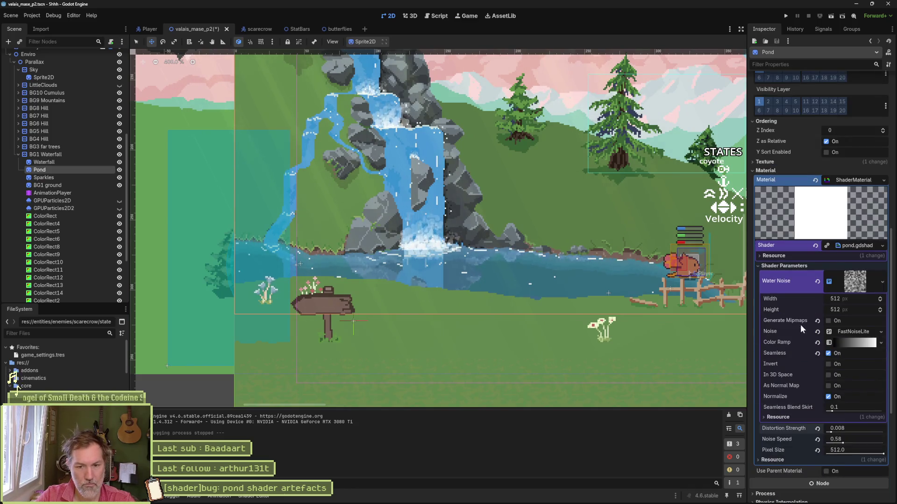
click(830, 433)
drag(830, 433, 829, 433)
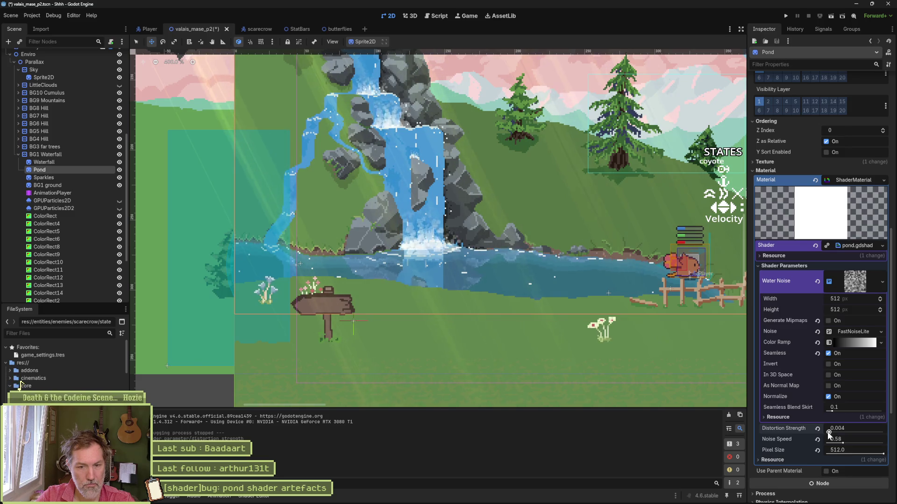
Try Pixel Size 4 and 1, settle on 512, save the scene, and launch the game with F5.
click(848, 450)
text(4)
key(Return)
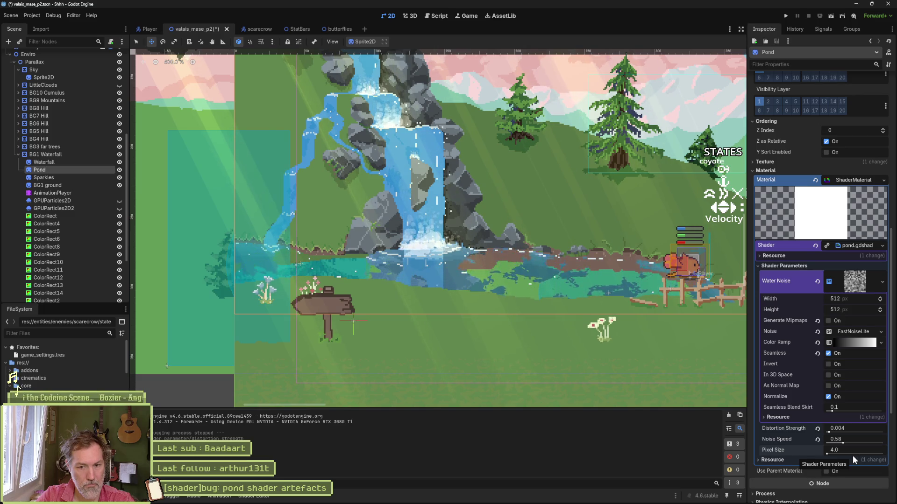
click(853, 454)
text(1)
key(Return)
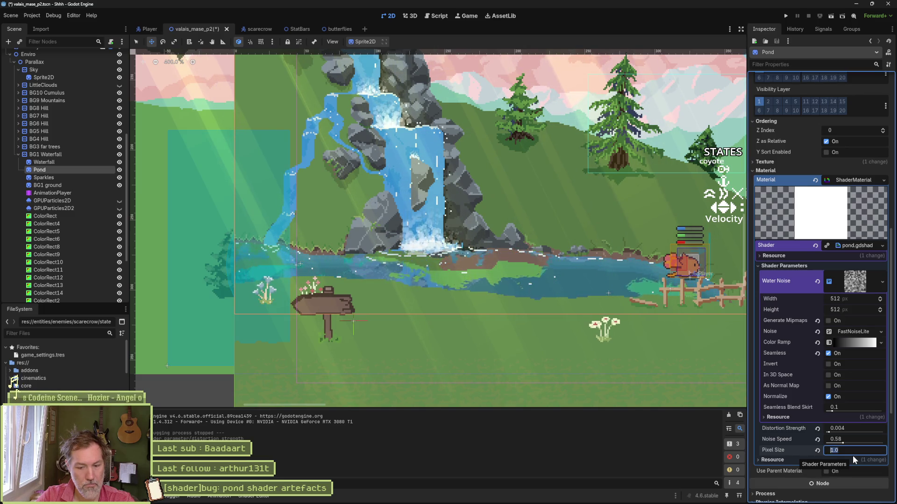
text(512)
key(ctrl+s)
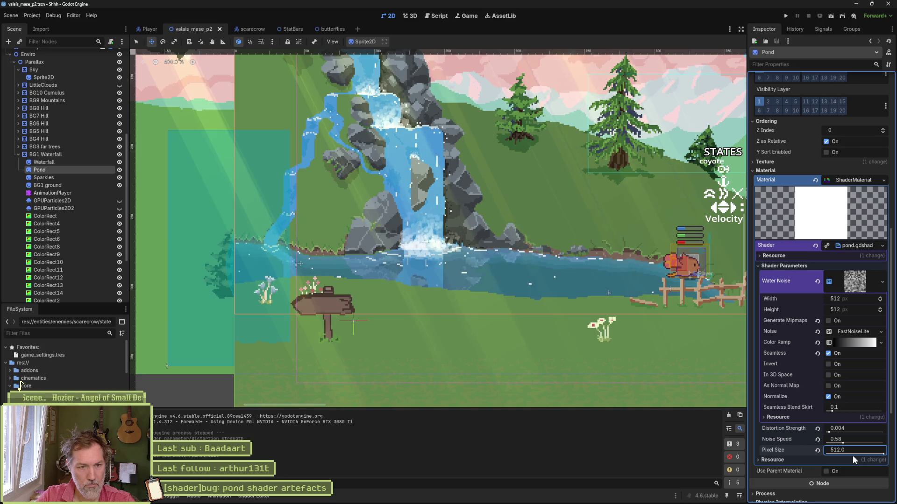
key(F5)
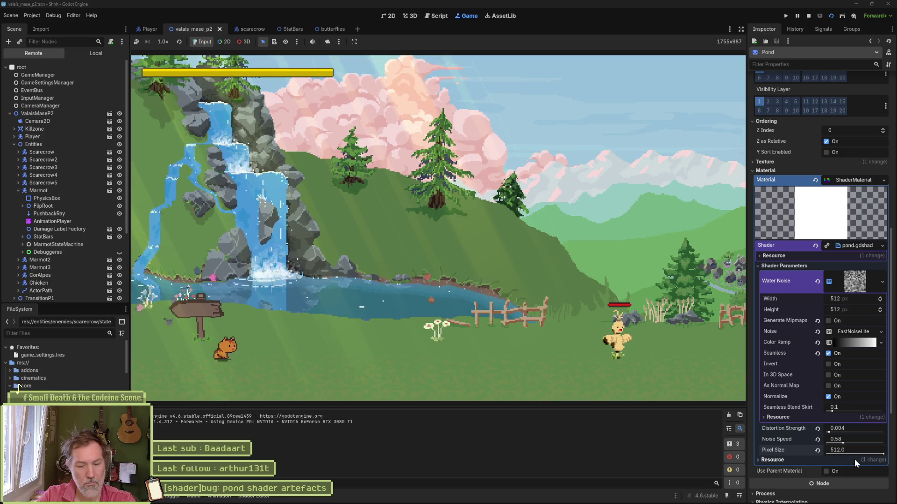
Stop the running game with F8, returning to the 2D view of the pond scene.
key(F8)
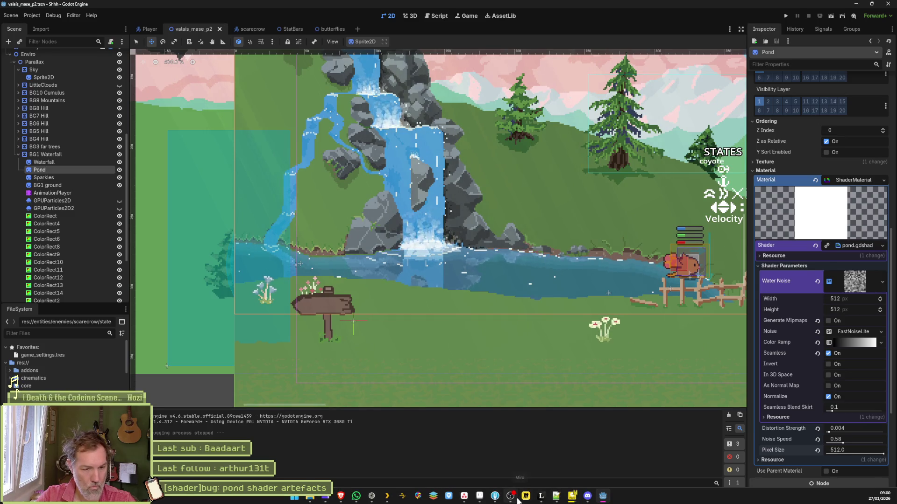
mouse_move(517, 501)
mouse_move(357, 499)
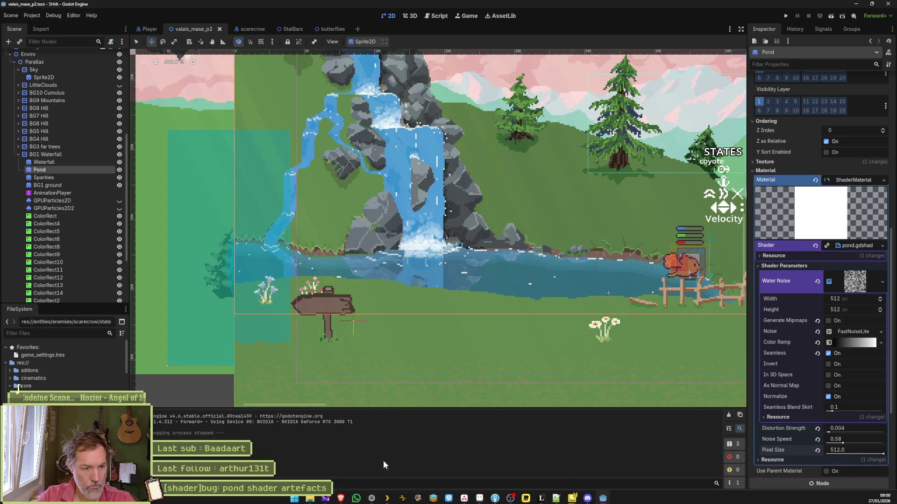
key(alt+Tab)
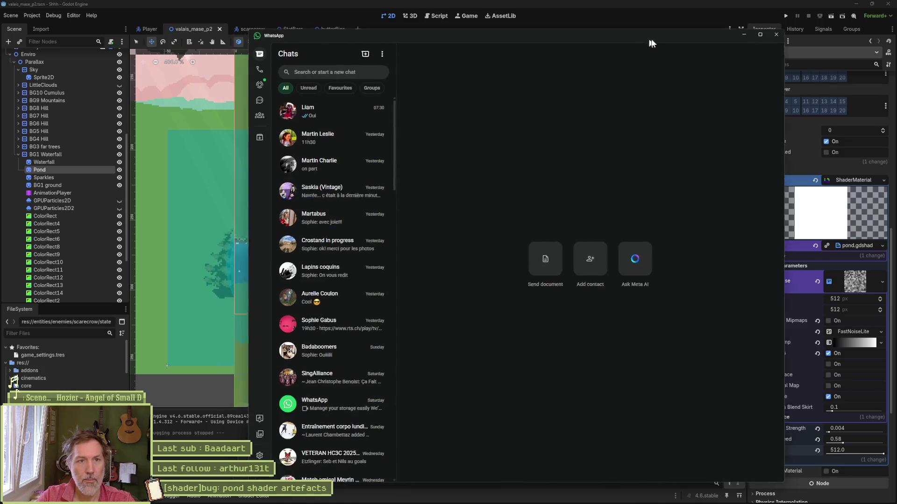
key(alt+Tab)
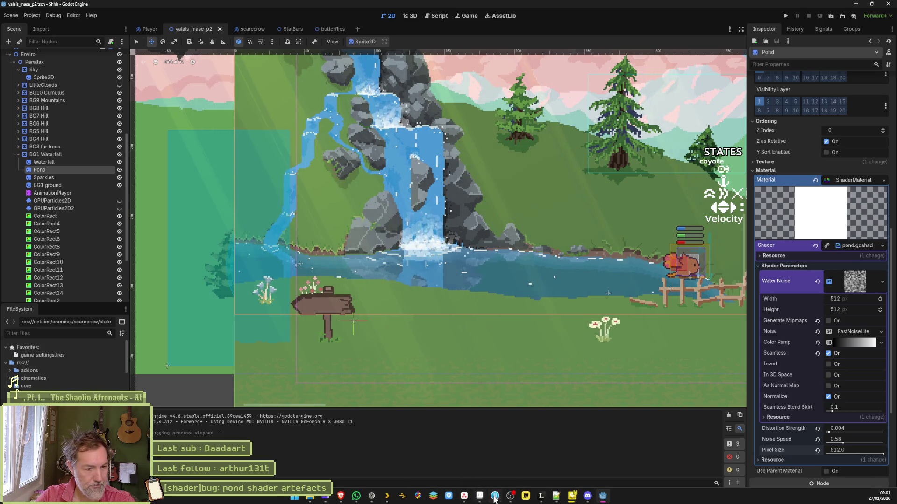
In Fork, review the character_stats.gd diff and compare the old and new cat.png, then bring up Asana.
click(494, 498)
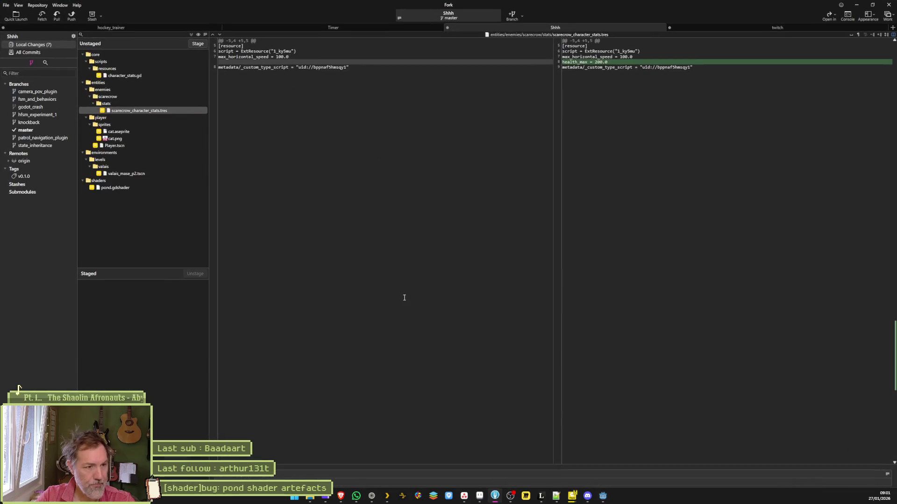
click(154, 76)
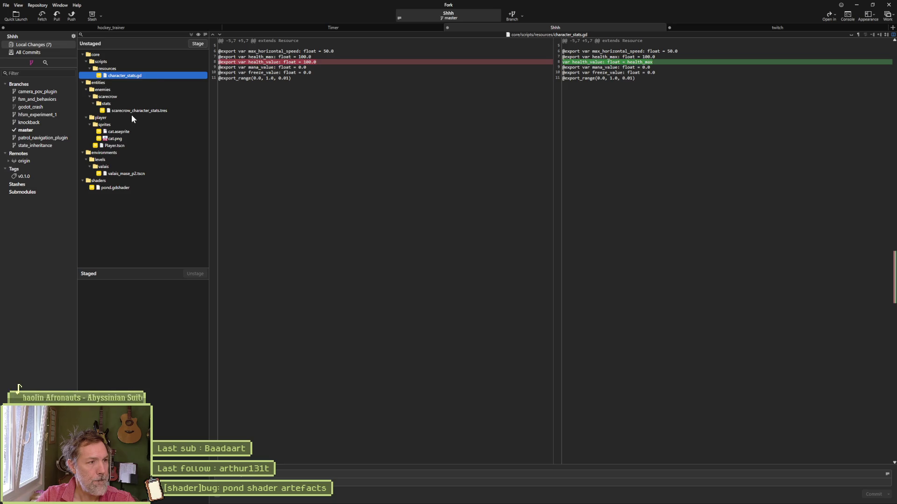
click(122, 139)
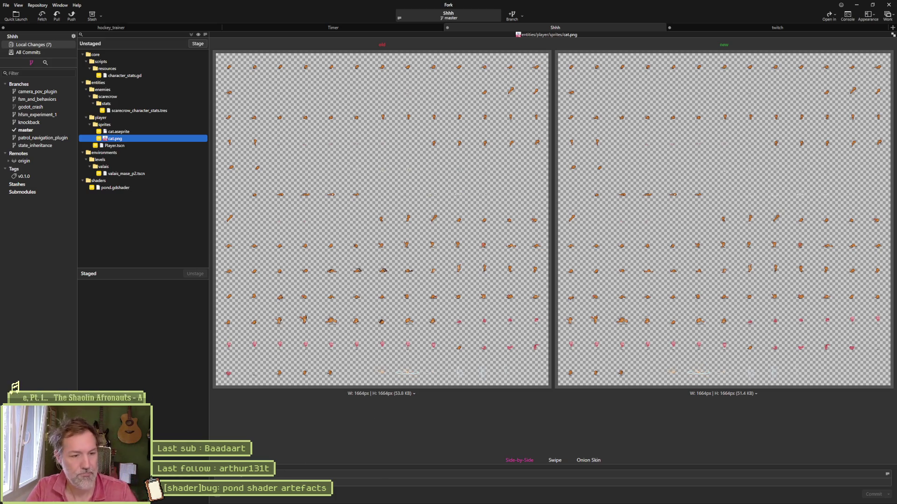
click(464, 496)
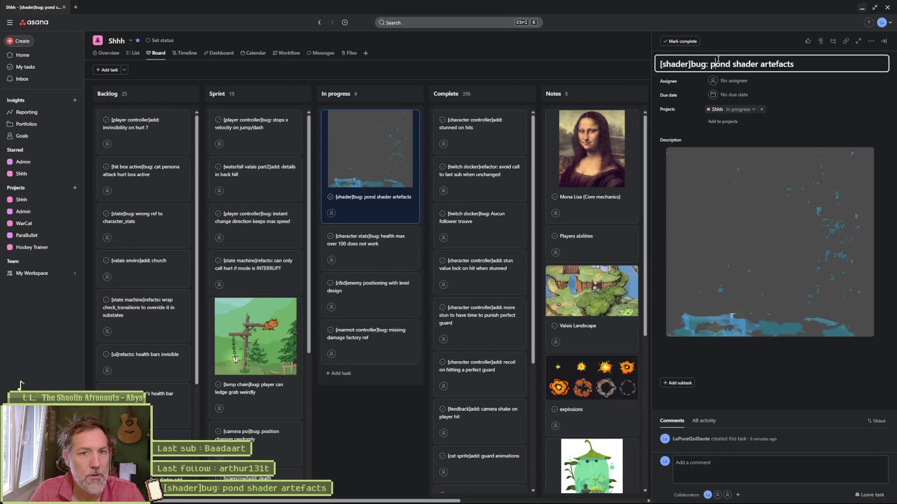
Write the commit summary from the Asana task title, beginning 'bug: removed blocked animations on some frames'.
key(alt+Tab)
click(328, 473)
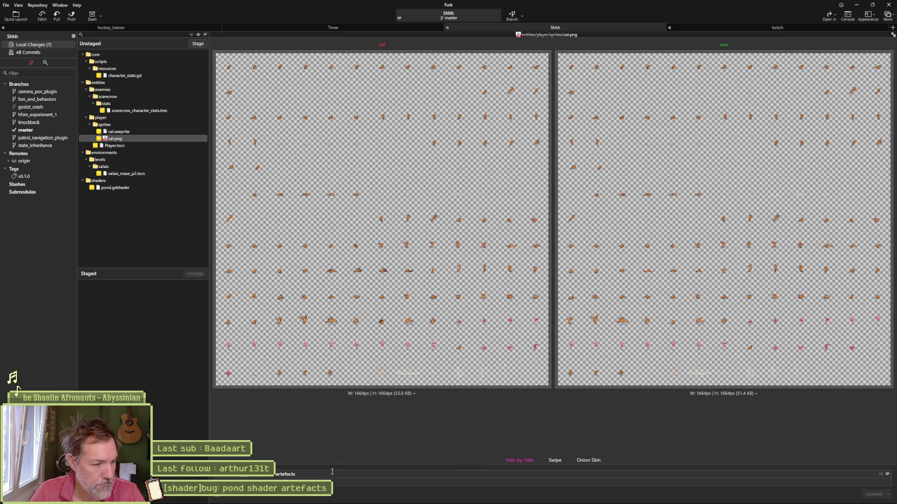
key(BackSpace)
key(BackSpace)
text(& [player sprite)
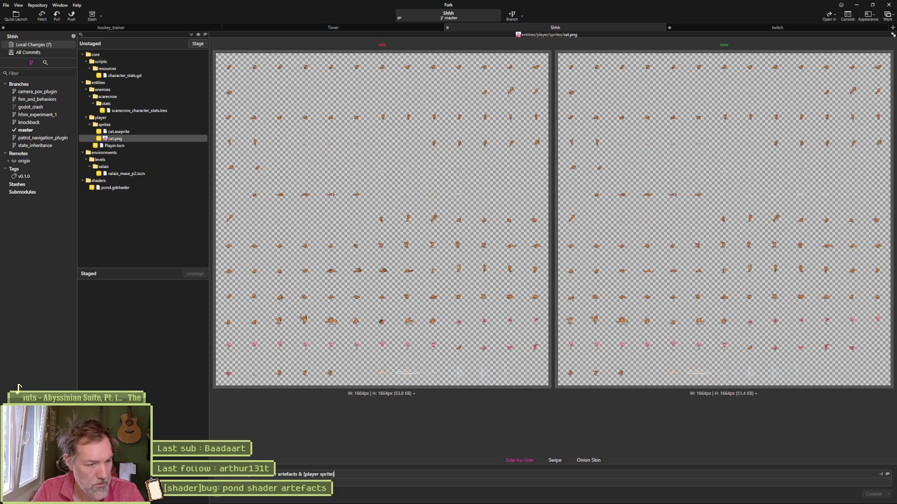
text(bug: removed blocked animations on some frames)
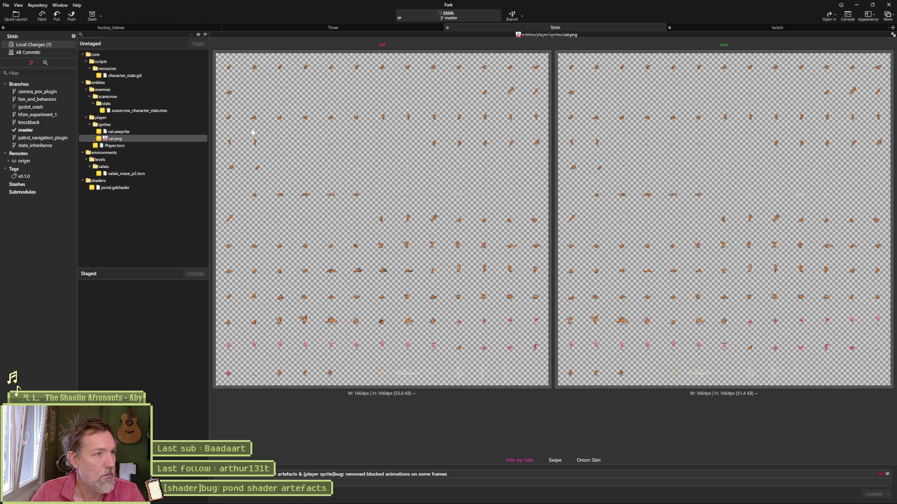
Stage all 7 changed files, commit, and push master to origin.
key(ctrl+shift+s)
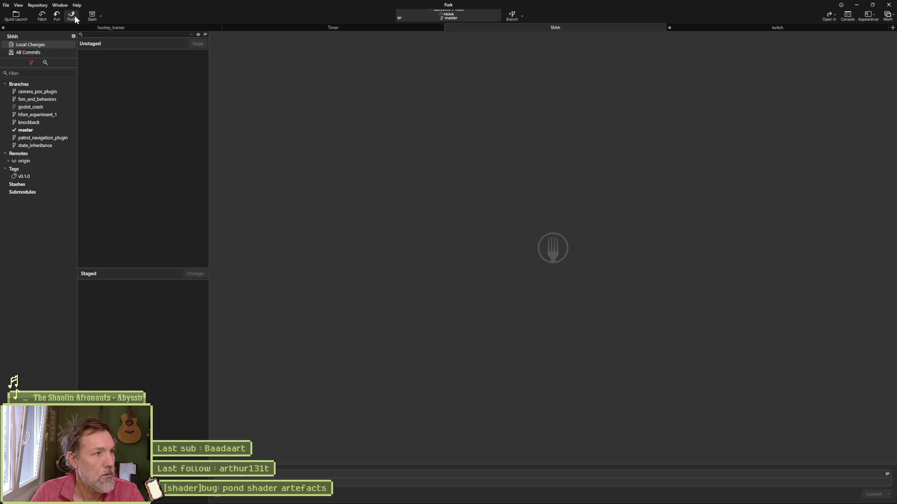
click(72, 16)
click(494, 276)
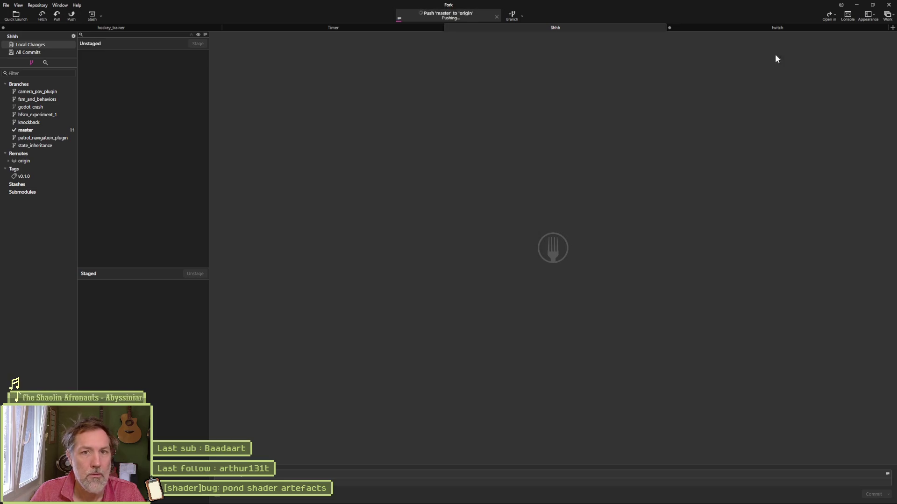
click(857, 5)
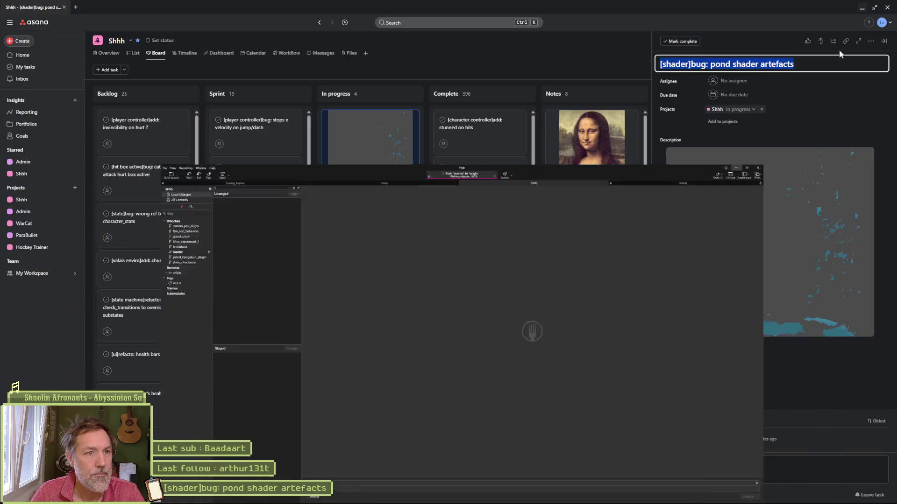
Move the pond shader card to Complete and the marmot damage-factory card back to Sprint, then minimize the browser.
drag(400, 201, 490, 135)
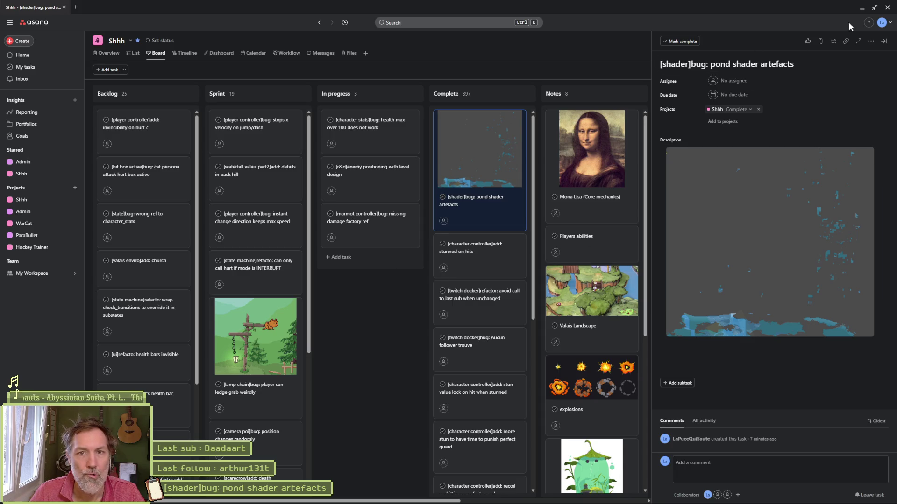
drag(402, 231, 257, 124)
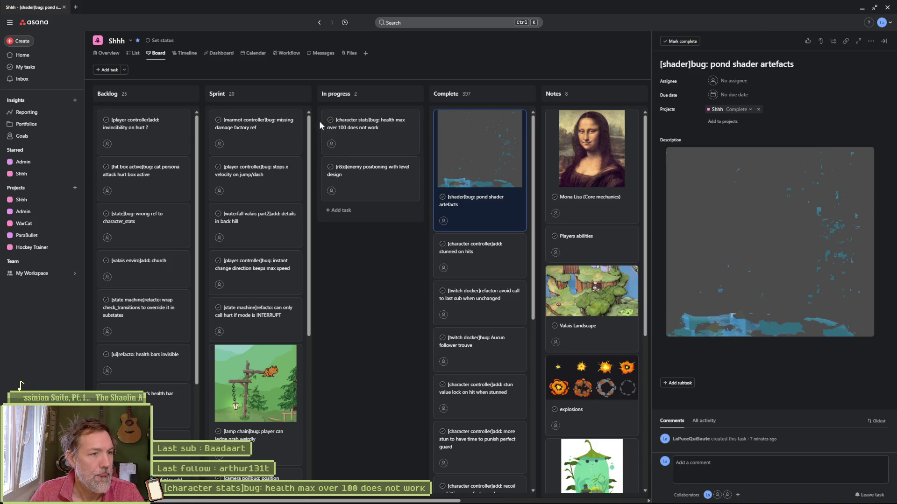
click(860, 9)
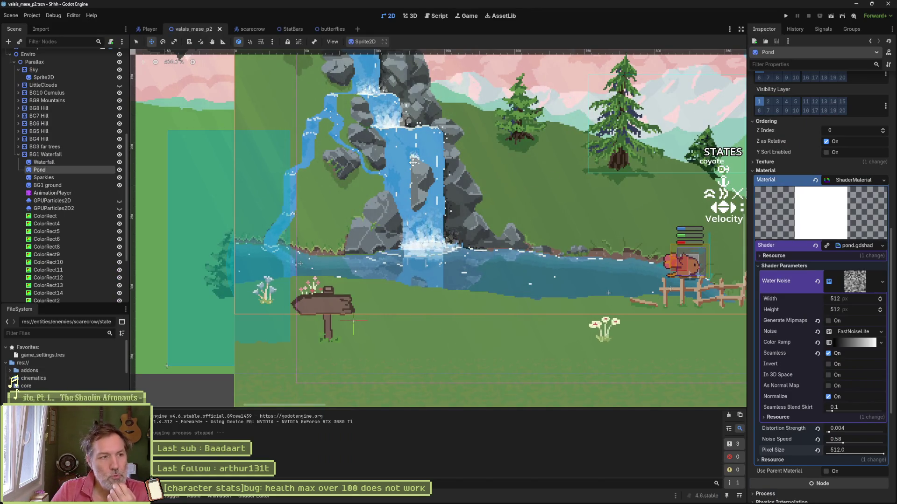
Collapse the Enviro group, select and centre Scarecrow2, then bring up the Godot 4.6 release page in the browser.
scroll(39, 154, up, 5)
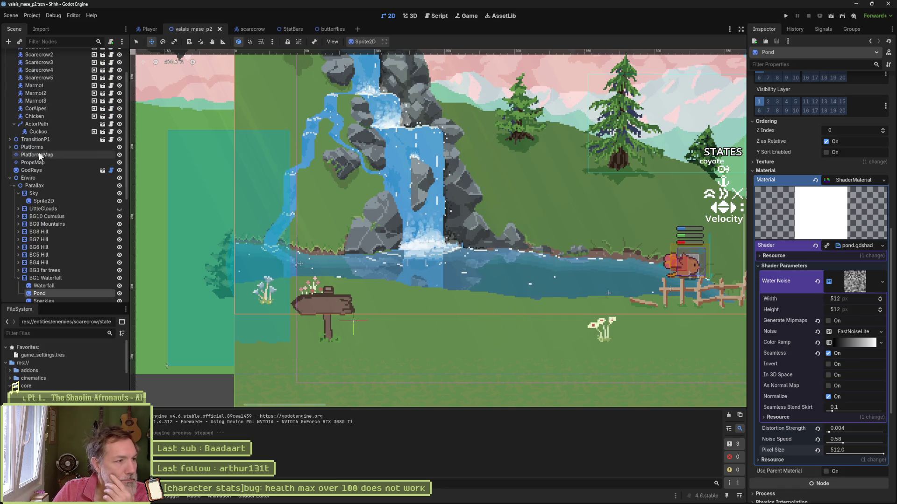
click(9, 178)
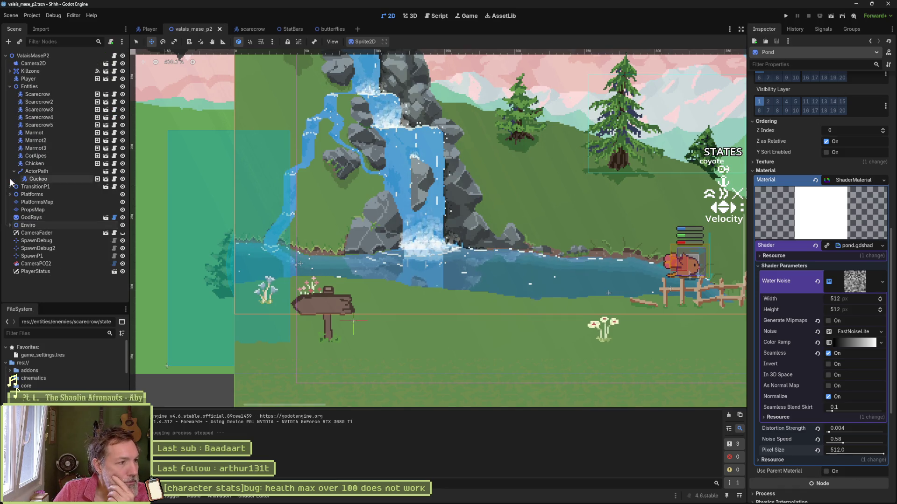
double_click(38, 102)
mouse_move(433, 501)
mouse_move(340, 498)
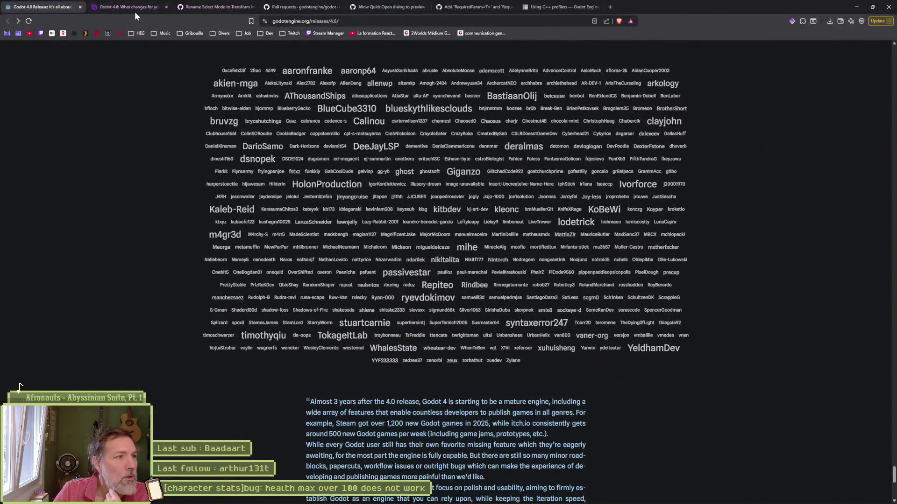
Look over the GDQuest 4.6 article and PR #101168 renaming Select Mode to Transform Mode, then return to Godot.
click(134, 10)
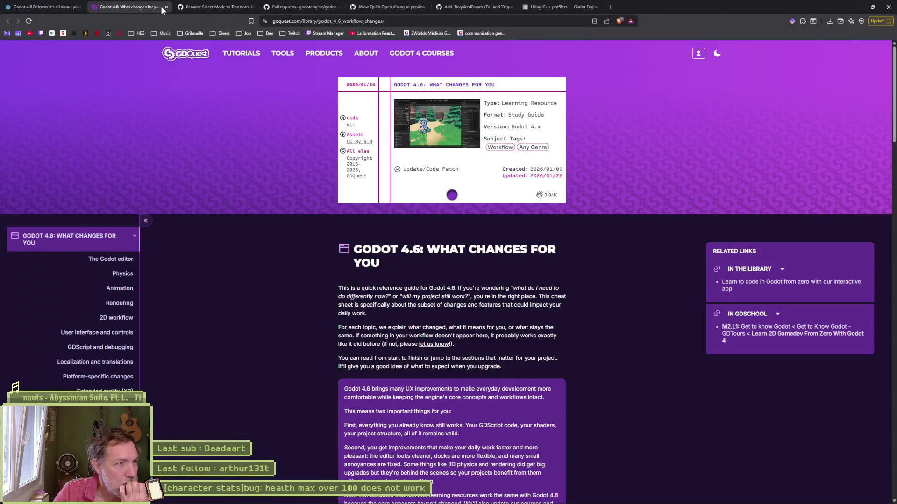
click(215, 7)
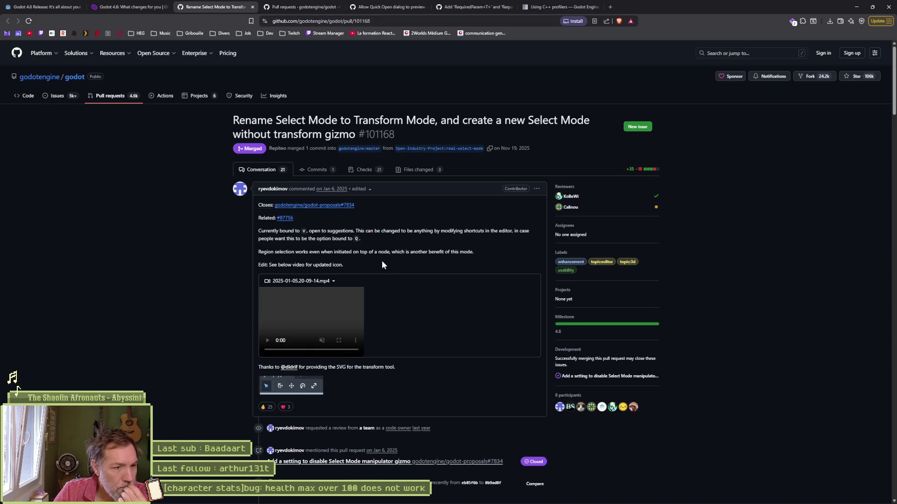
scroll(384, 260, down, 2)
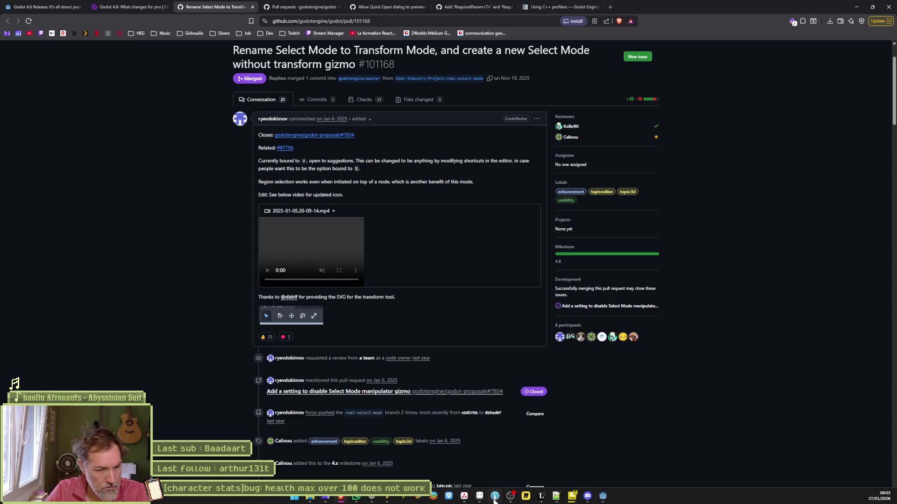
click(600, 499)
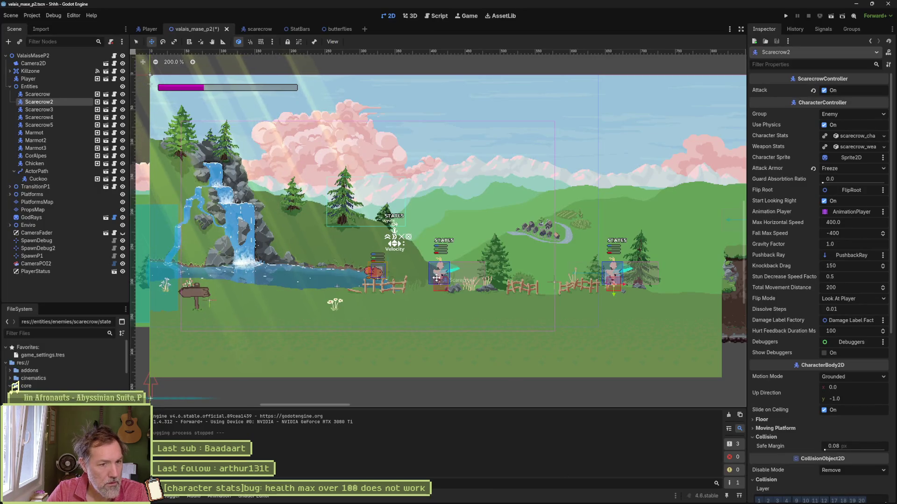
Select the Waterfall sprite and move its pivot, giving Offset -418, -338 and Position 418, 293.
key(q)
click(442, 276)
key(w)
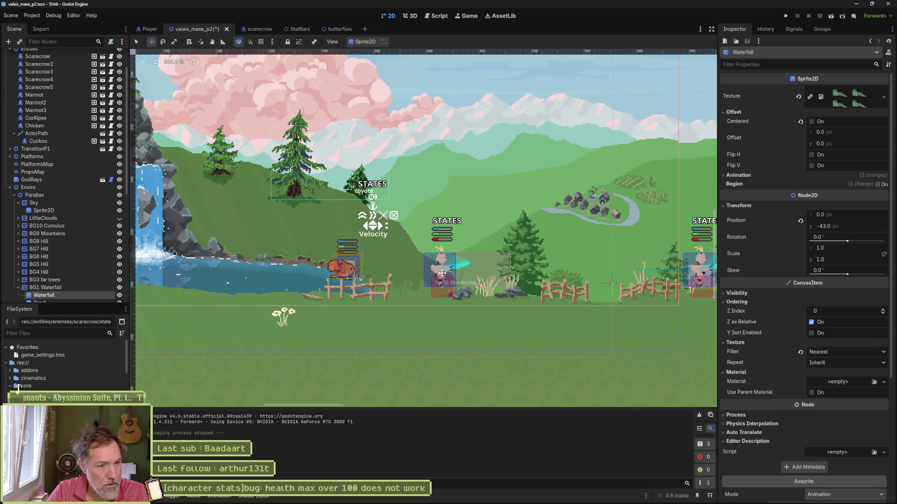
key(q)
key(v)
key(w)
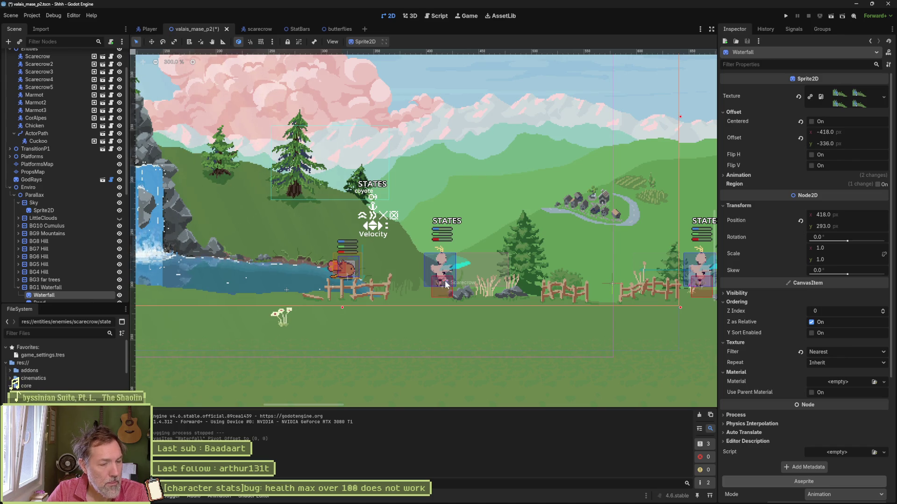
key(alt+Tab)
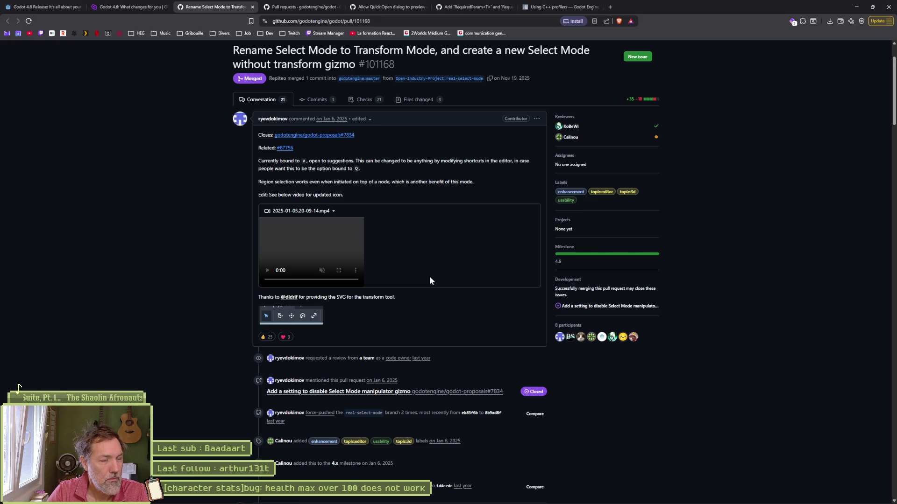
Close the Rename Select Mode pull request tab and the Pull requests list tab.
key(ctrl+w)
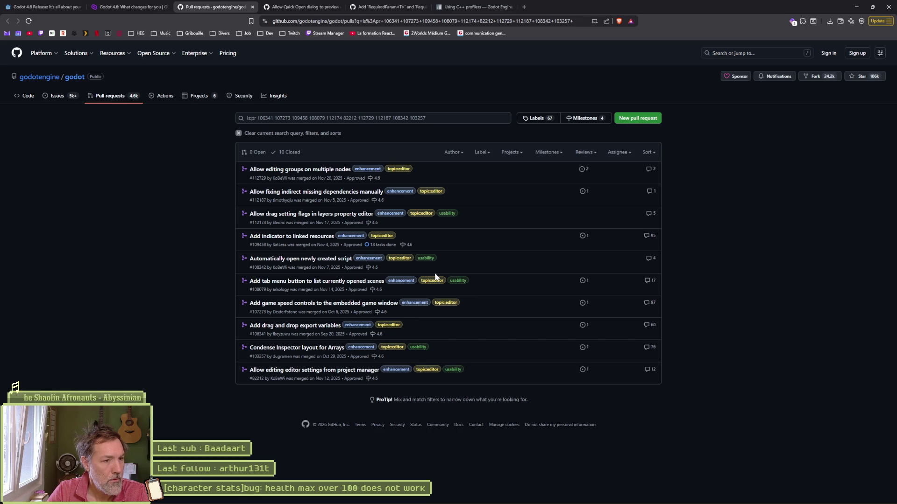
key(ctrl+w)
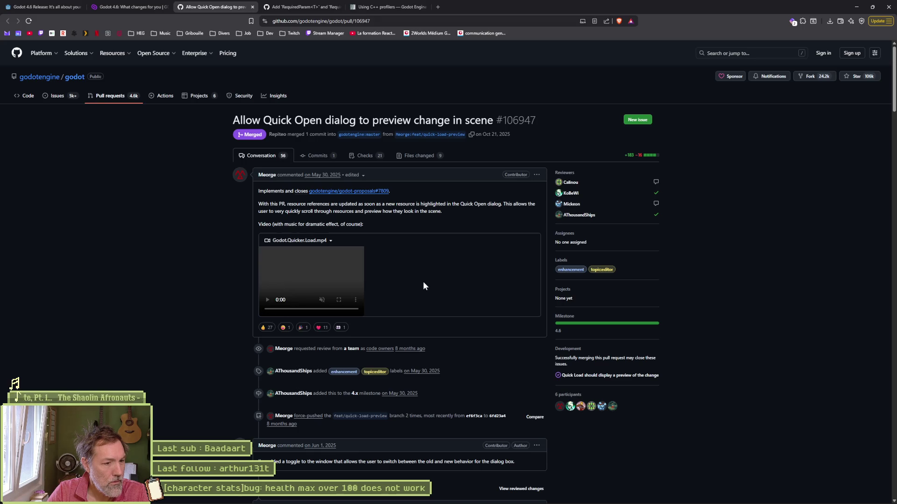
scroll(424, 285, down, 6)
scroll(458, 299, down, 10)
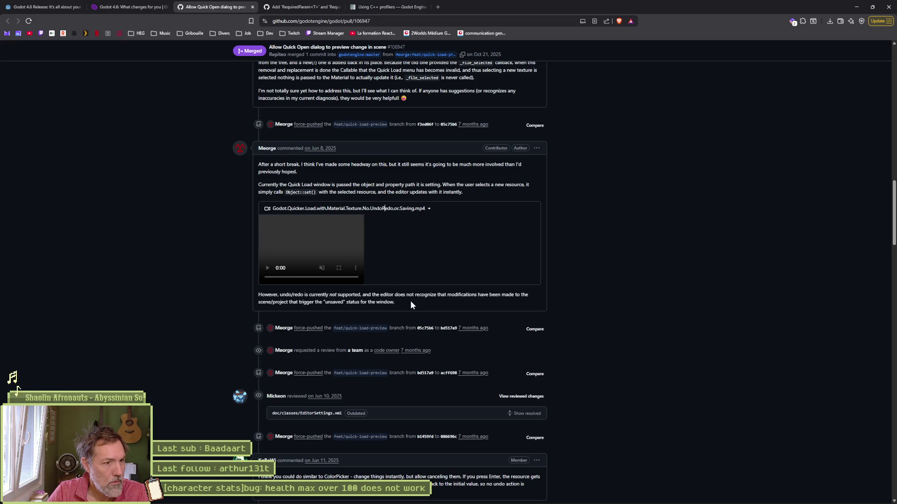
scroll(585, 329, down, 15)
scroll(562, 324, down, 15)
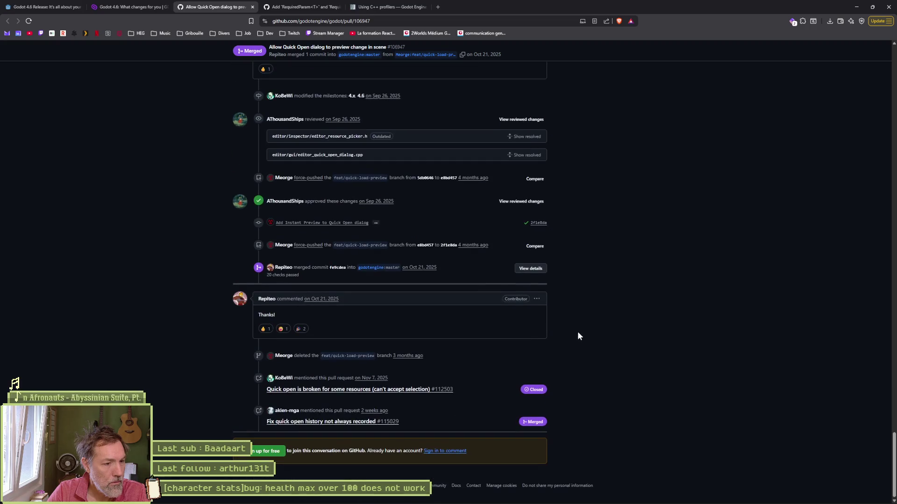
drag(894, 488, 877, 57)
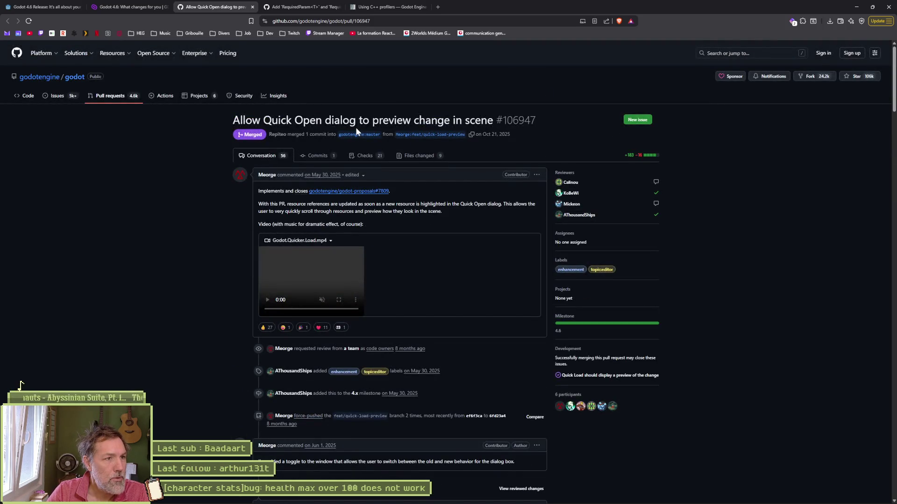
Search the web for 'godot' and open the official godotengine.org website.
click(39, 8)
key(ctrl+l)
text(godo)
key(Return)
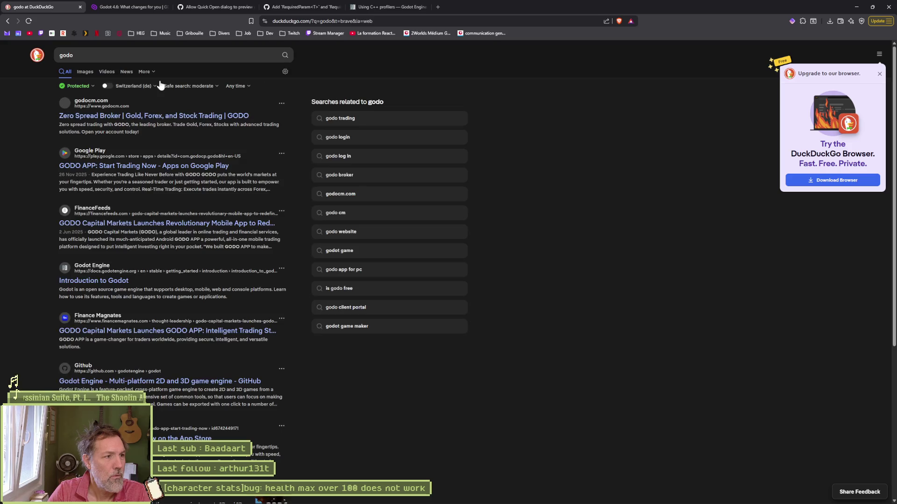
click(101, 55)
text(t)
key(Return)
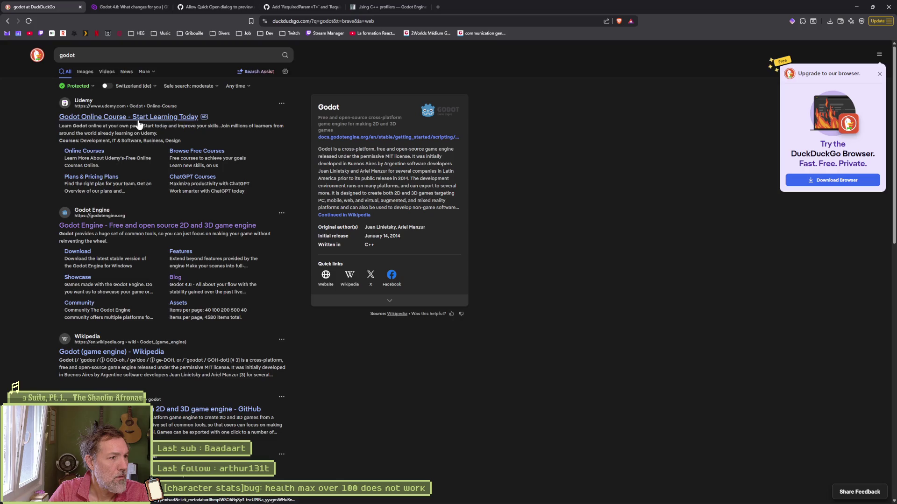
click(131, 226)
Search the Godot Docs for 'quick open', then minimize the browser.
click(548, 53)
click(299, 83)
text(quick open)
key(Return)
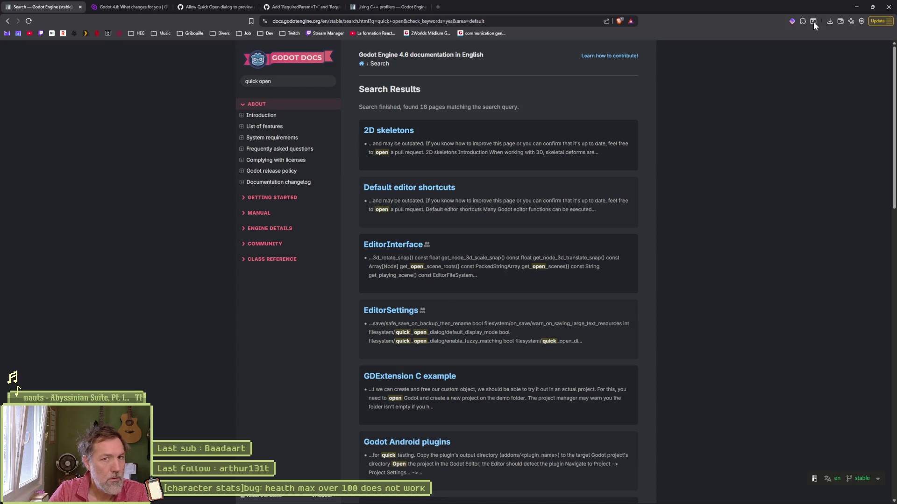
click(856, 6)
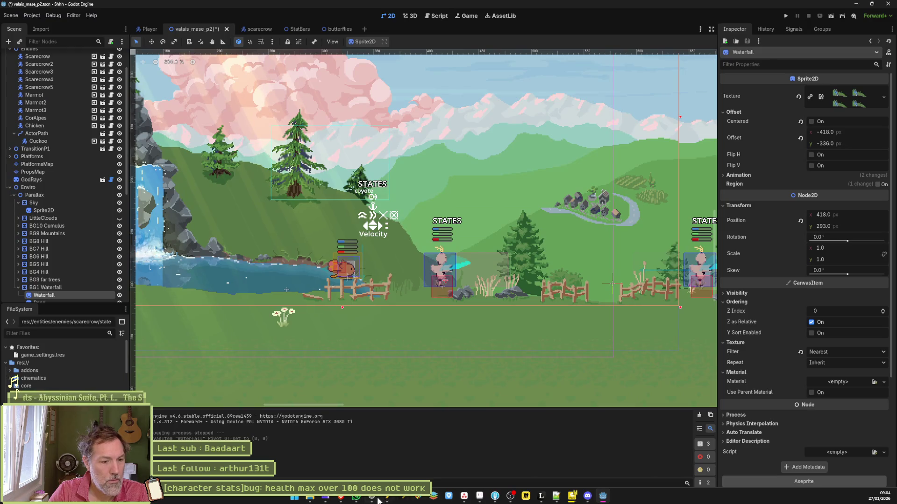
Ask Gemini in French how to open Godot's Quick Open dialog, then return to Godot.
click(377, 499)
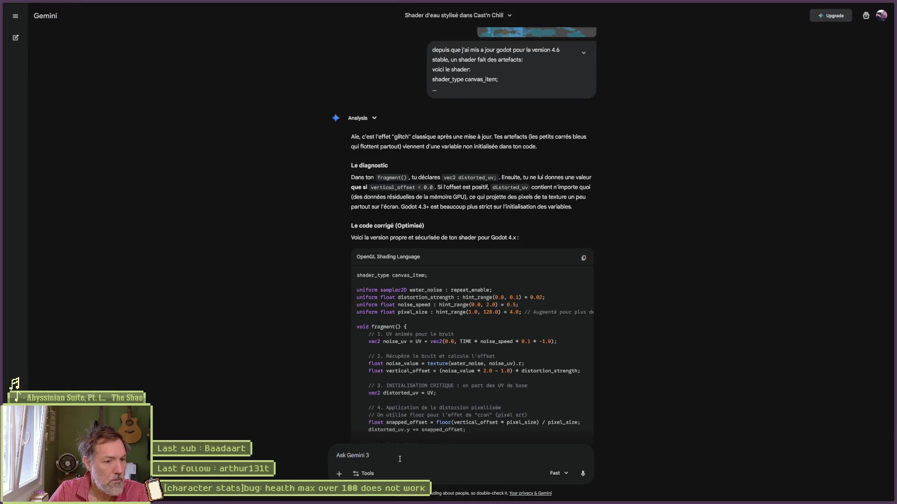
text(comment ouvrirl e qui)
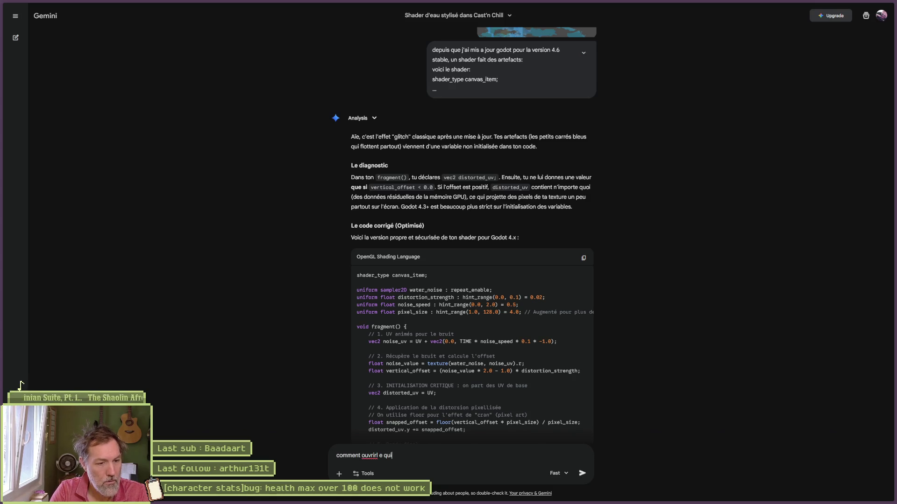
text(ck open dialog dans godot)
key(Return)
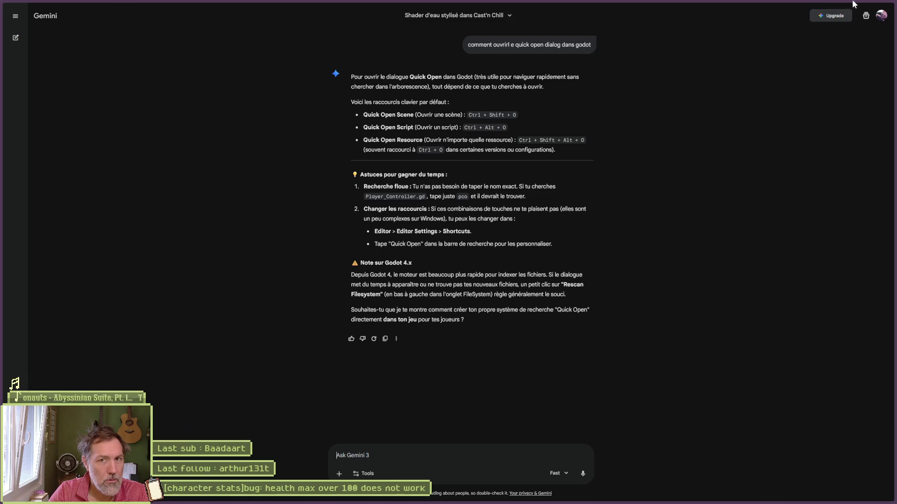
key(alt+Tab)
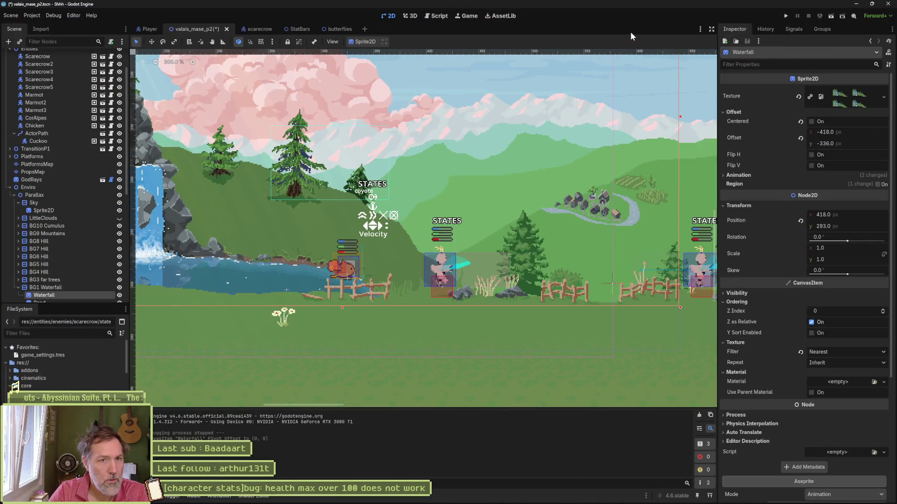
Try the Ctrl+O, Ctrl+Shift+O and Ctrl+Alt+O file openers in Godot, dismissing each.
key(ctrl+o)
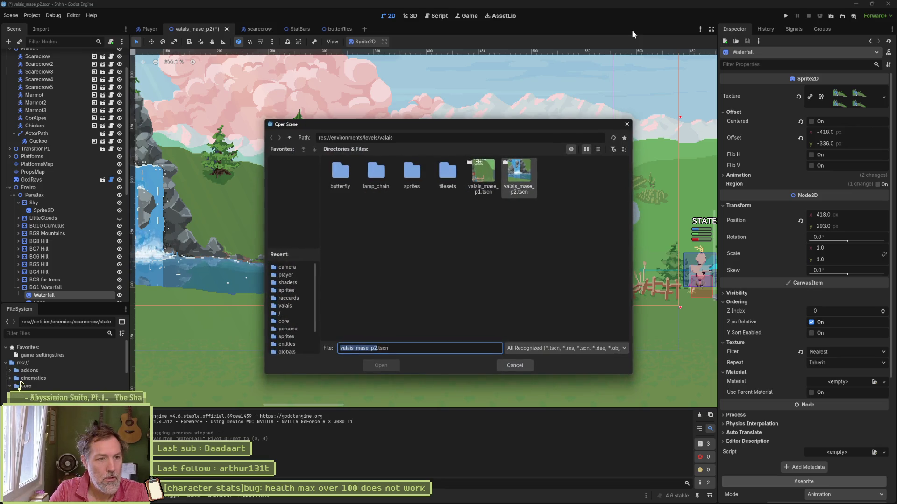
key(Escape)
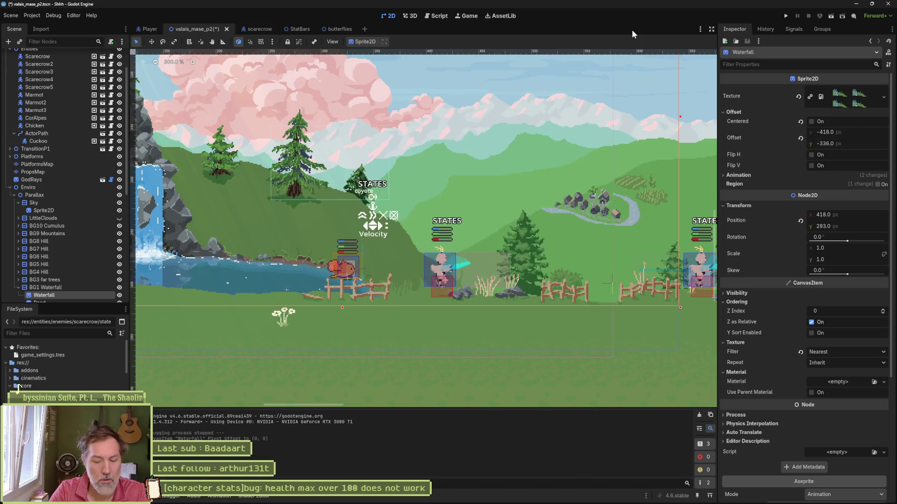
key(ctrl+shift+o)
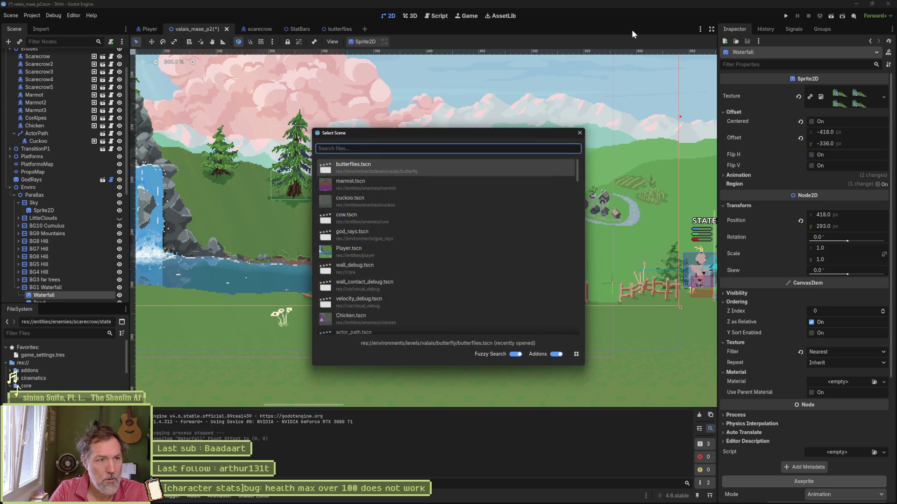
key(Escape)
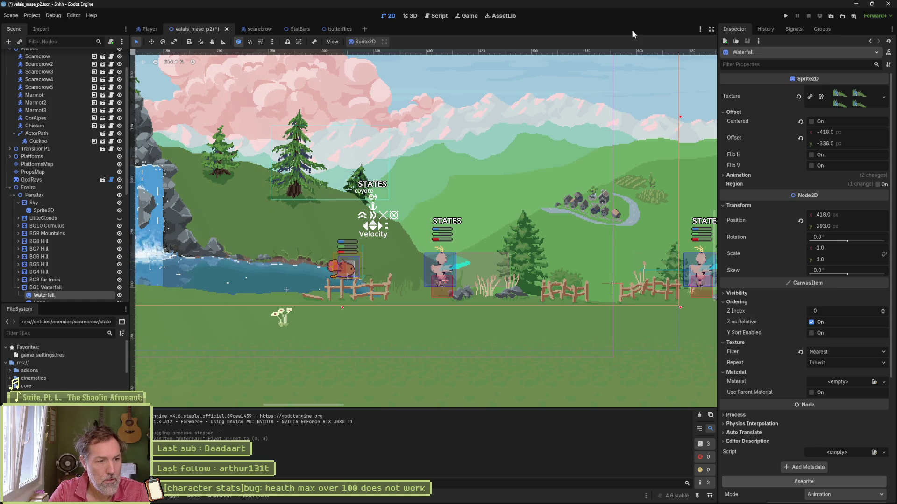
key(ctrl+alt+o)
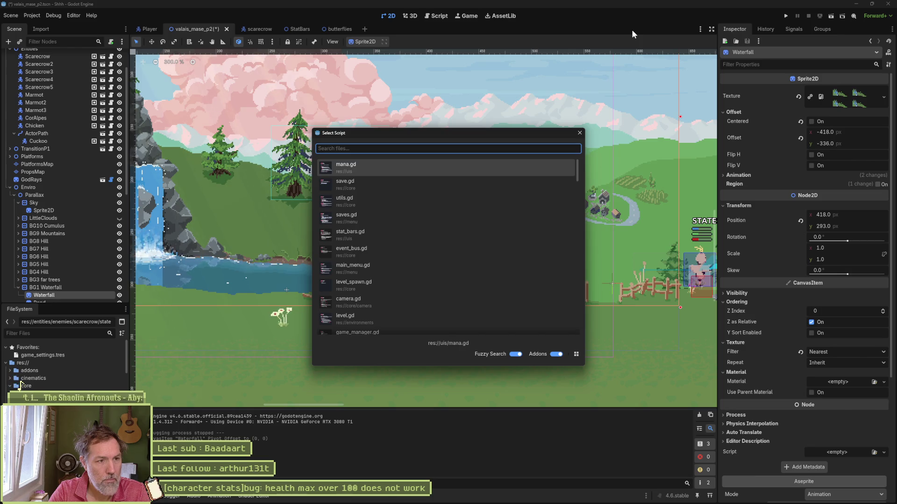
key(Escape)
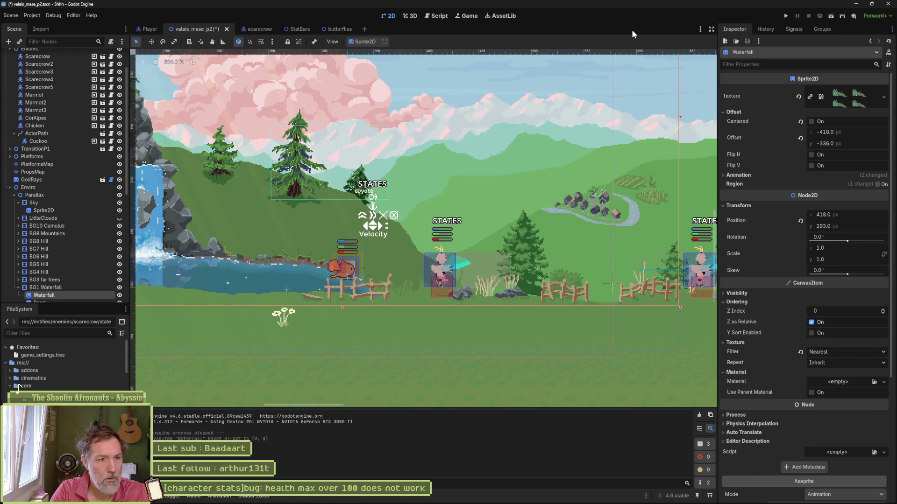
Search 'p2' in the Shift+Alt+O resource finder, close it, and bring back the docs browser.
key(shift+alt+o)
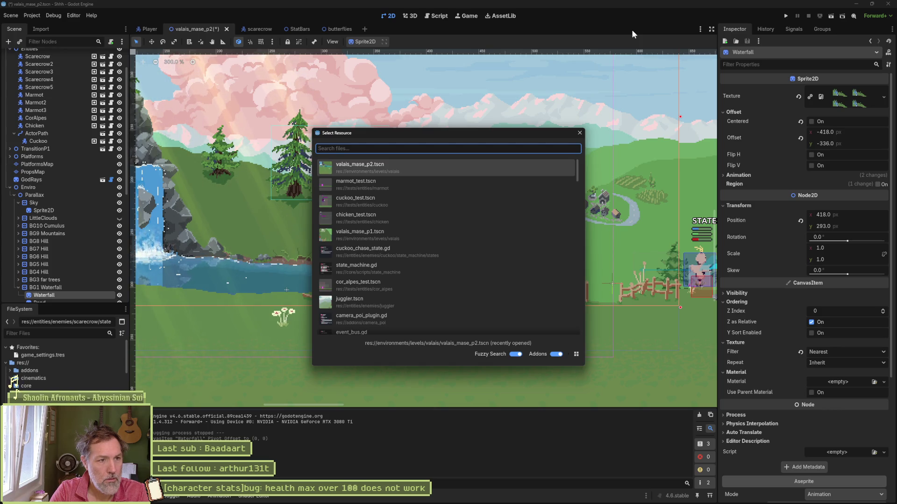
text(p2)
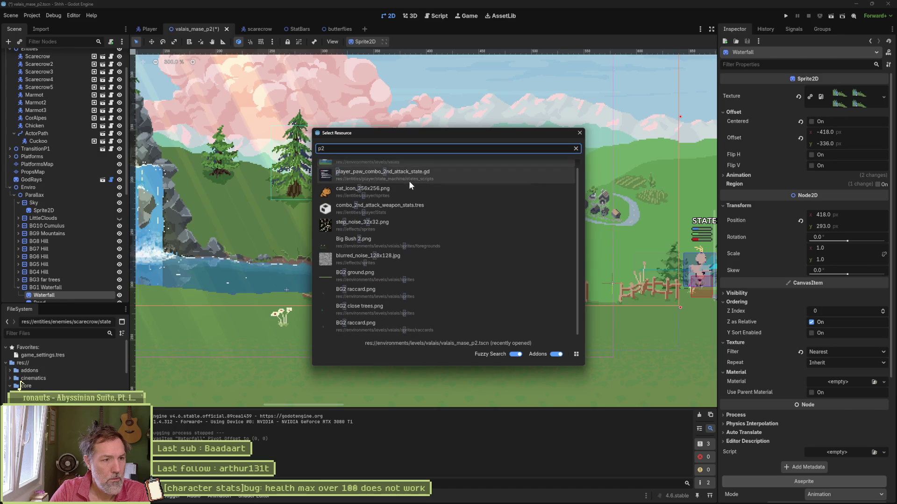
click(579, 134)
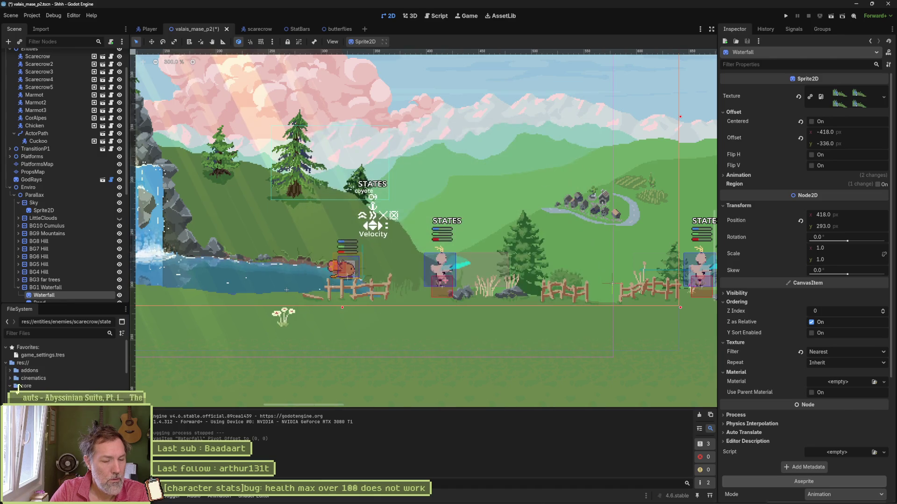
mouse_move(344, 497)
click(378, 455)
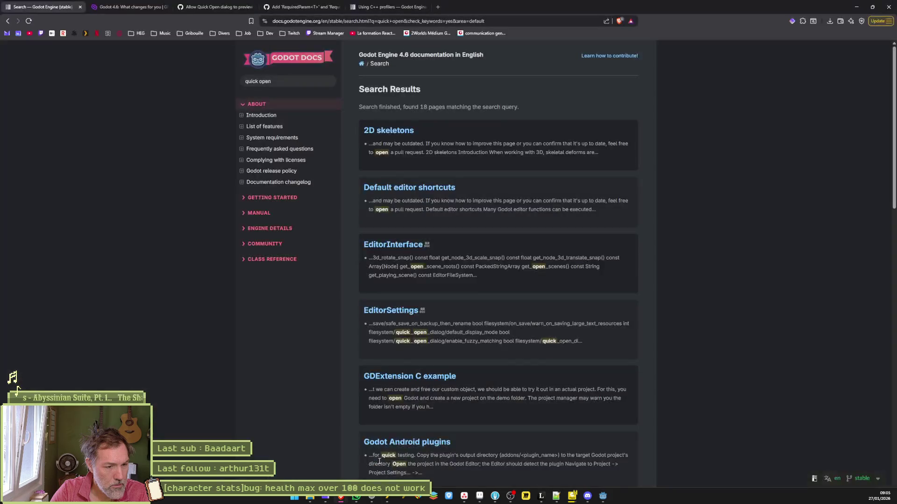
View the Quick Open preview PR tab, then switch to the RequiredParam<T> PR #86079 tab.
click(214, 8)
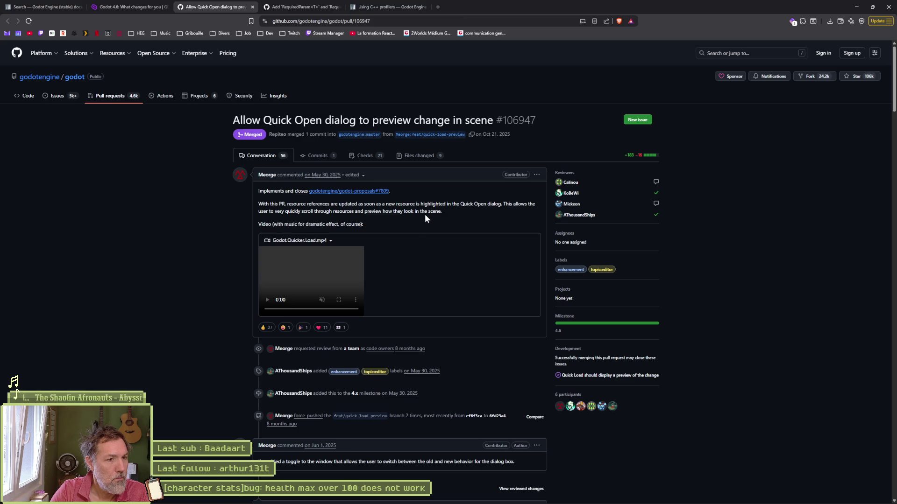
click(299, 7)
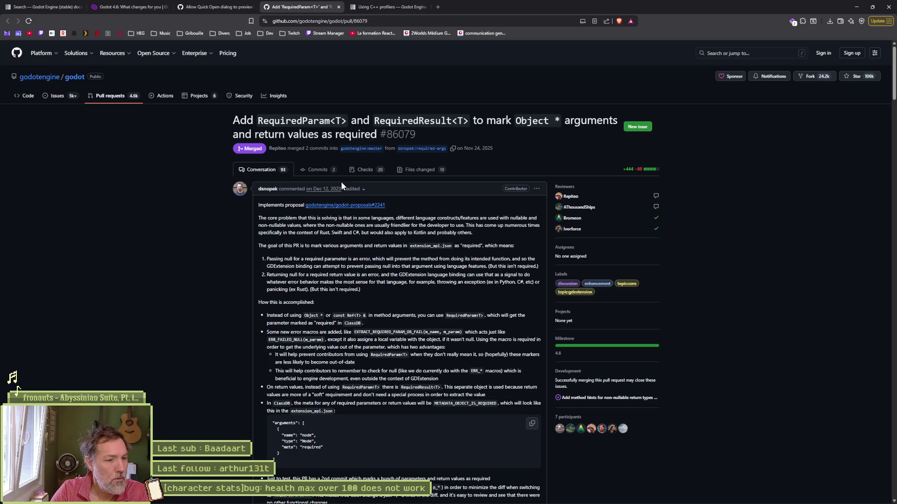
Read through PR #86079's description and timeline, then select its URL in the address bar.
scroll(270, 243, down, 2)
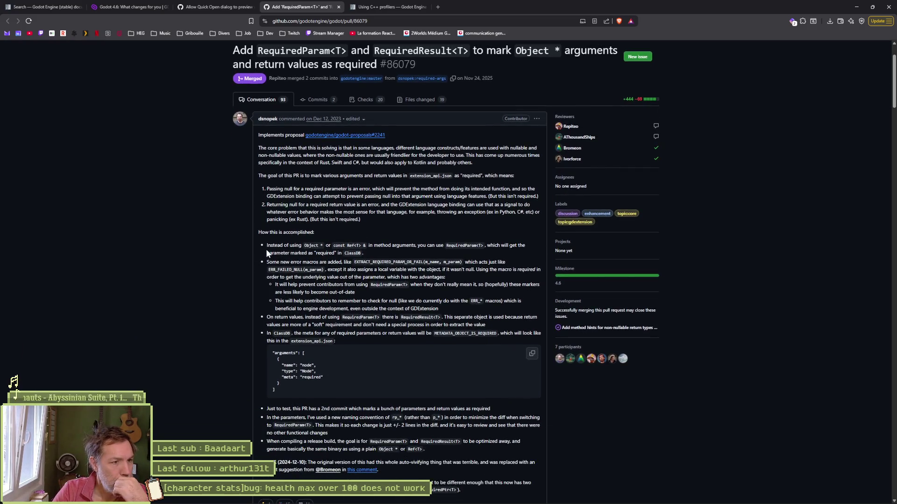
scroll(265, 249, down, 2)
scroll(267, 253, down, 1)
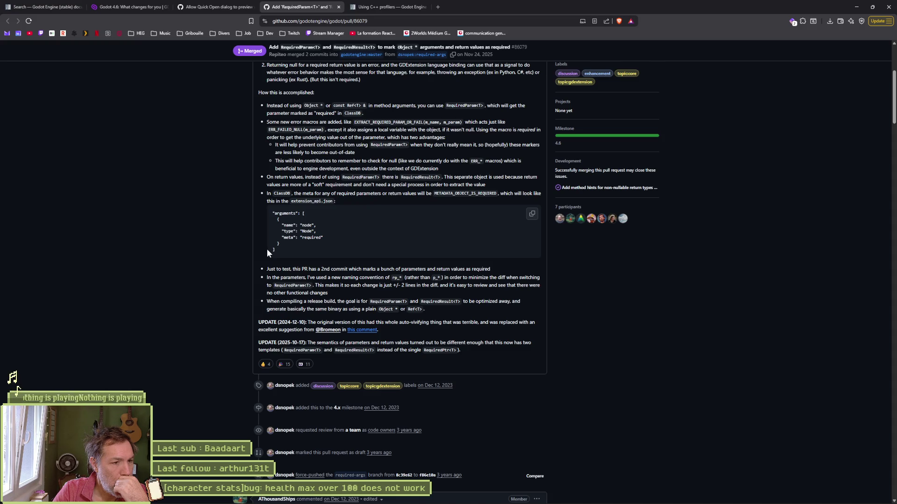
scroll(267, 253, down, 4)
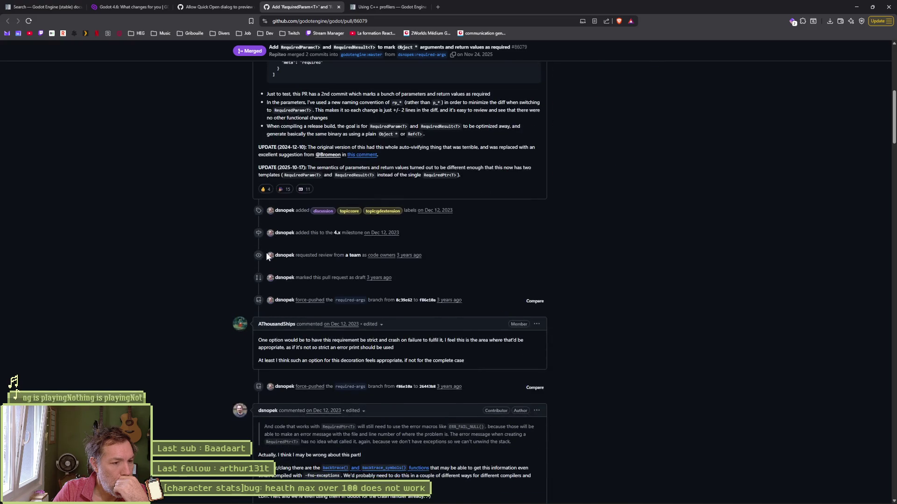
scroll(267, 255, up, 8)
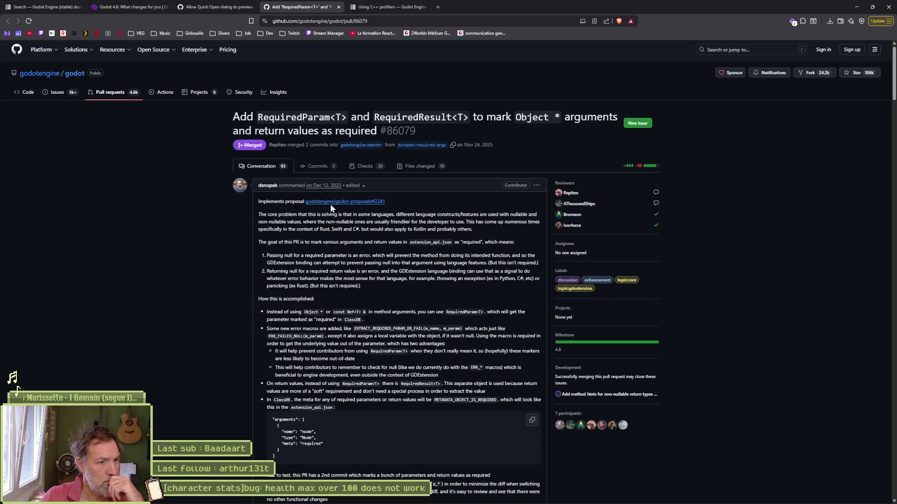
mouse_move(328, 191)
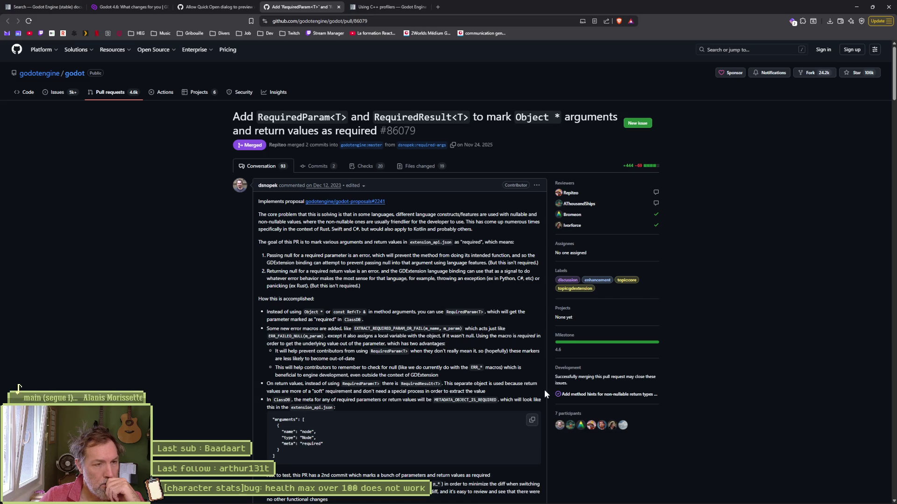
click(435, 22)
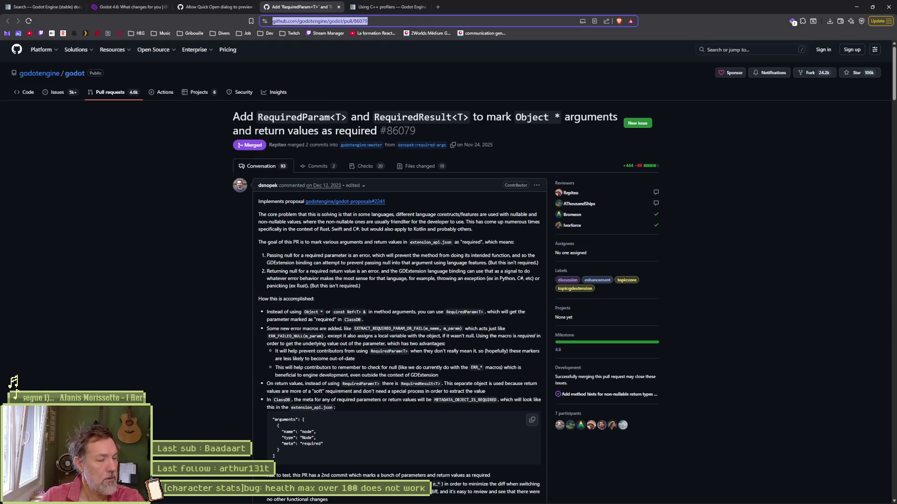
Ask Gemini where to see a PR's final implemented solution, pasting the pull/86079 link.
click(372, 501)
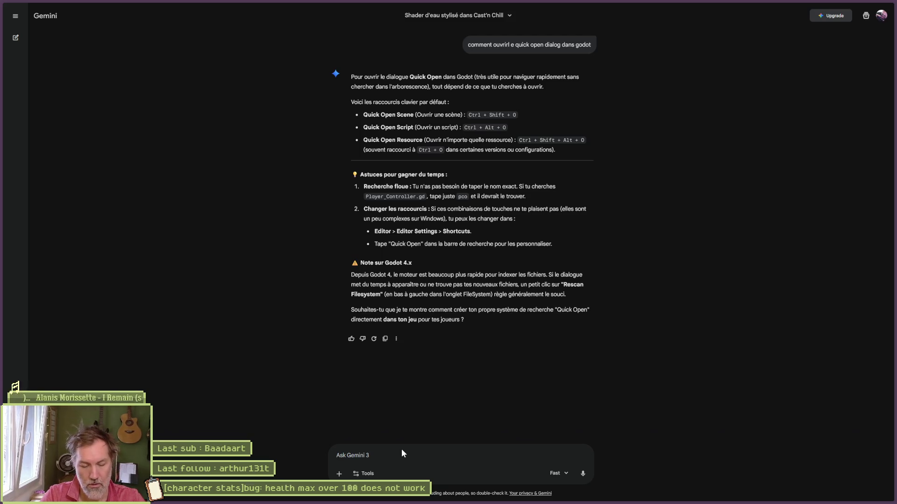
text(ou peut)
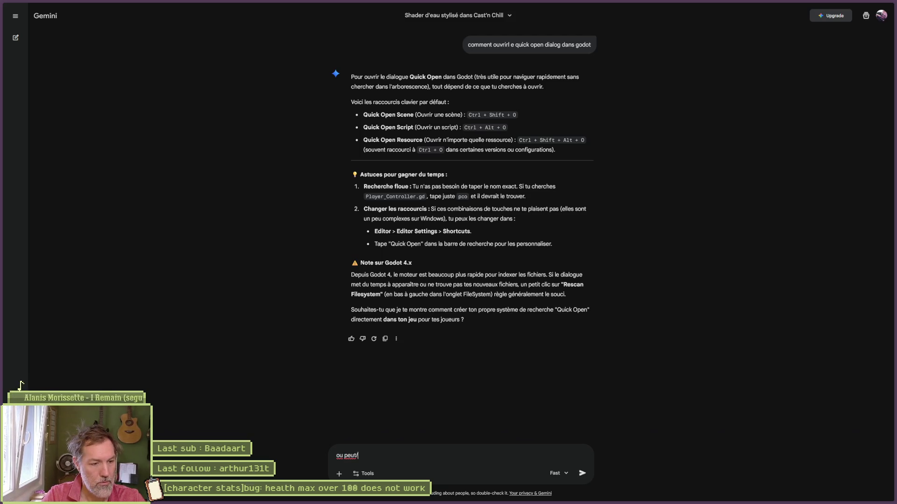
key(BackSpace)
key(BackSpace)
text(-je )
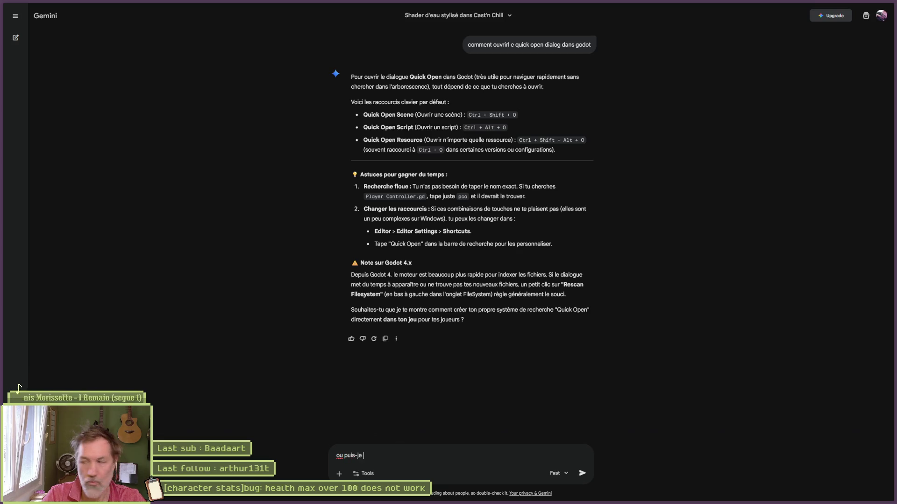
text(voir la solution )
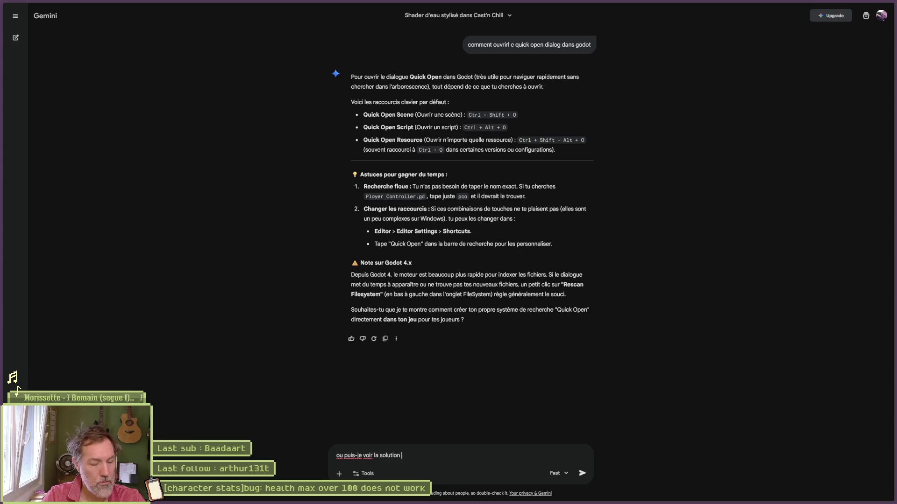
text(implementee finale )
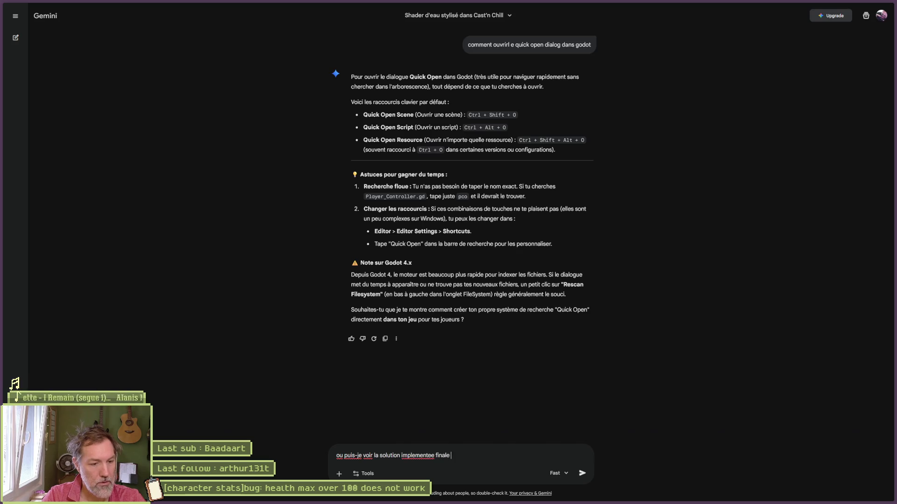
text(d-un PR sur ce site :)
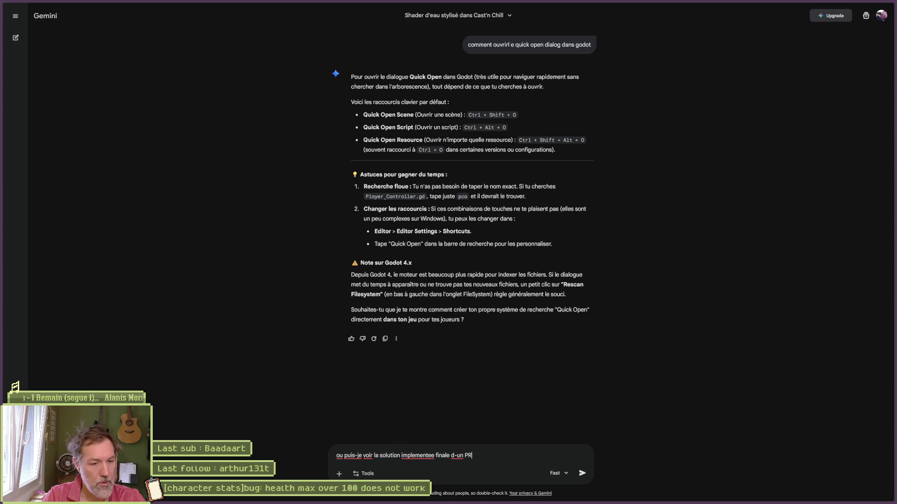
text(https://github.com/godotengine/godot/pull/86079)
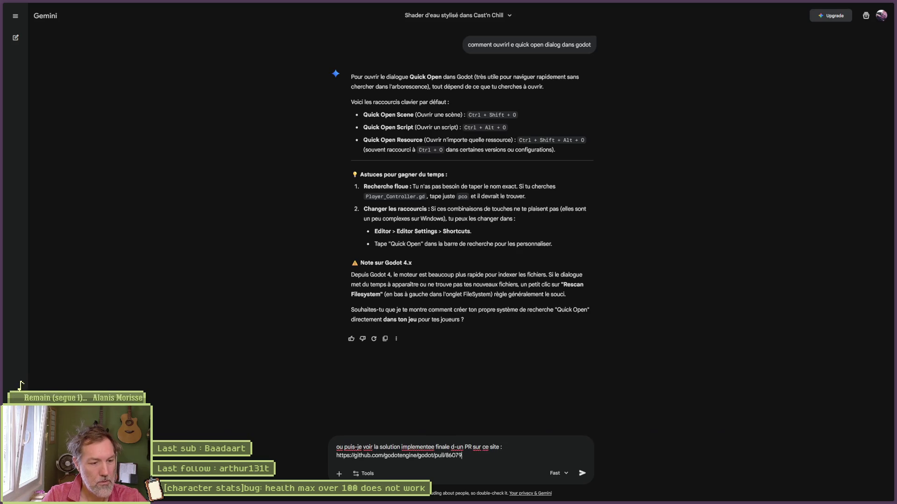
key(Return)
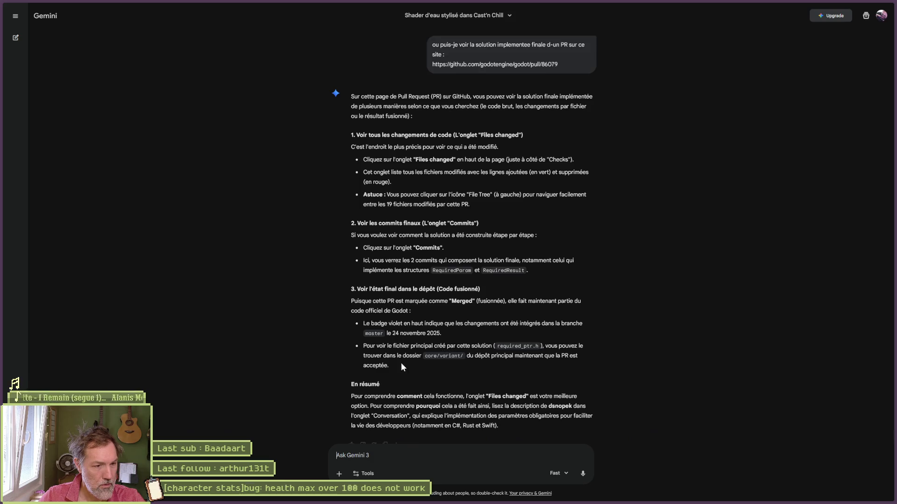
scroll(441, 367, down, 1)
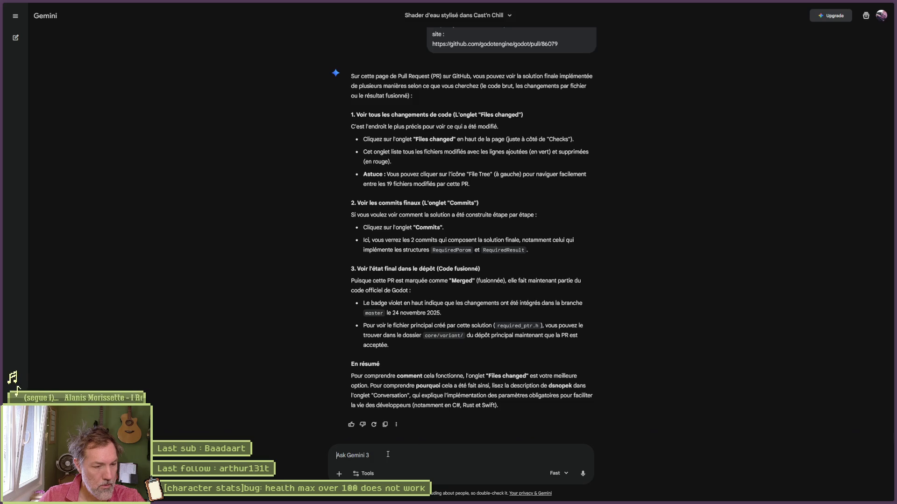
Ask Gemini how to tell which proposed solution a PR kept, read the reply, and return to GitHub.
text(par exemple,)
text( dans cet)
key(BackSpace)
key(BackSpace)
key(BackSpace)
text(une PR le)
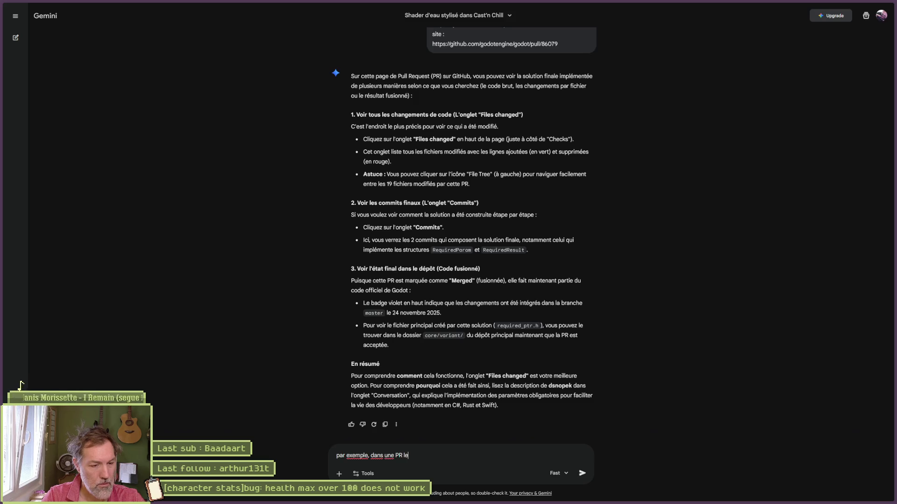
text( dev pro)
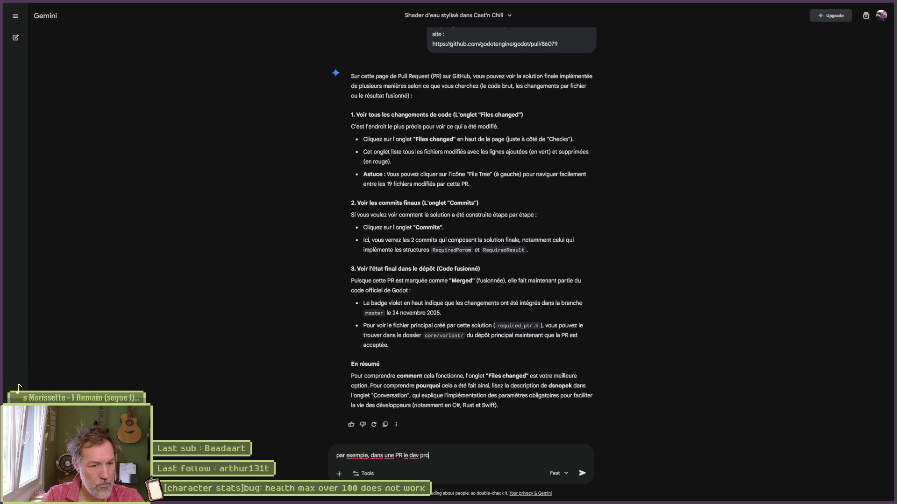
text(pose un)
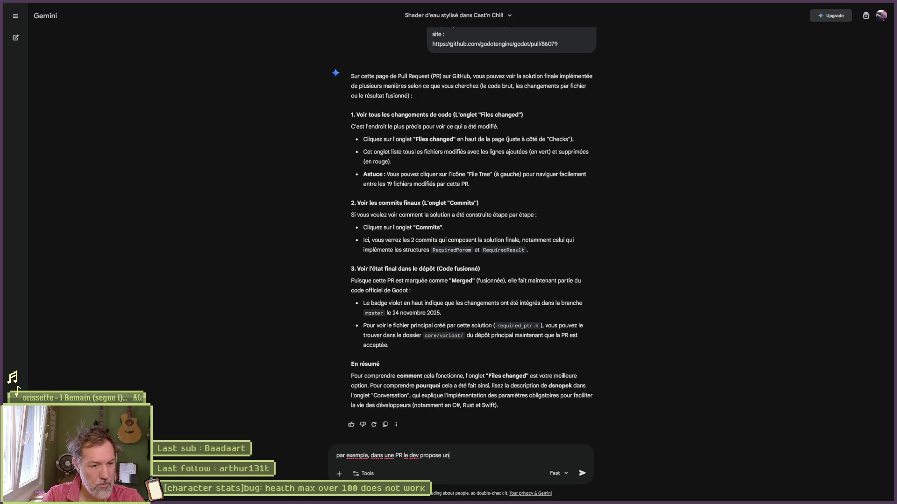
text(e solution mais commen)
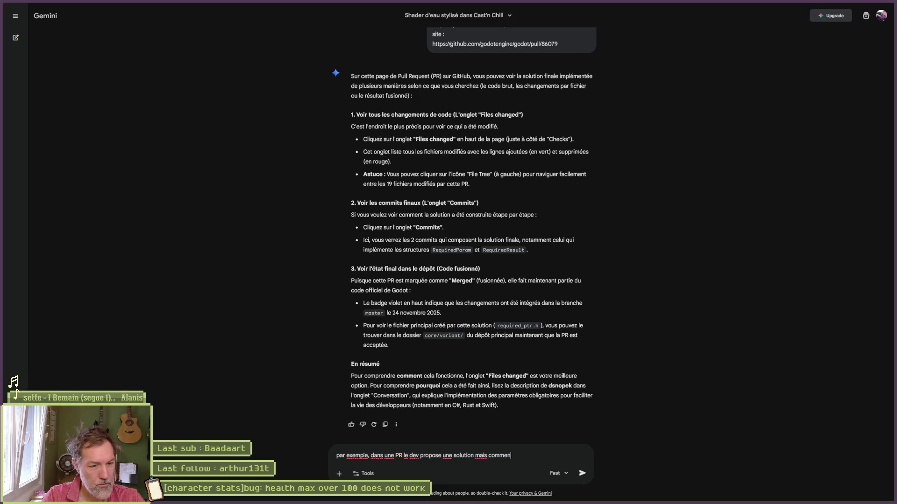
text(t savoir  que)
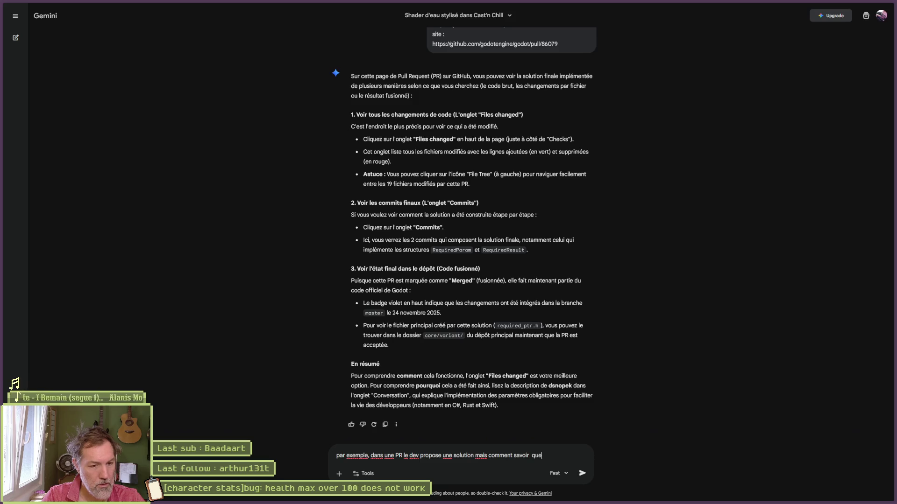
text(lle est la solution )
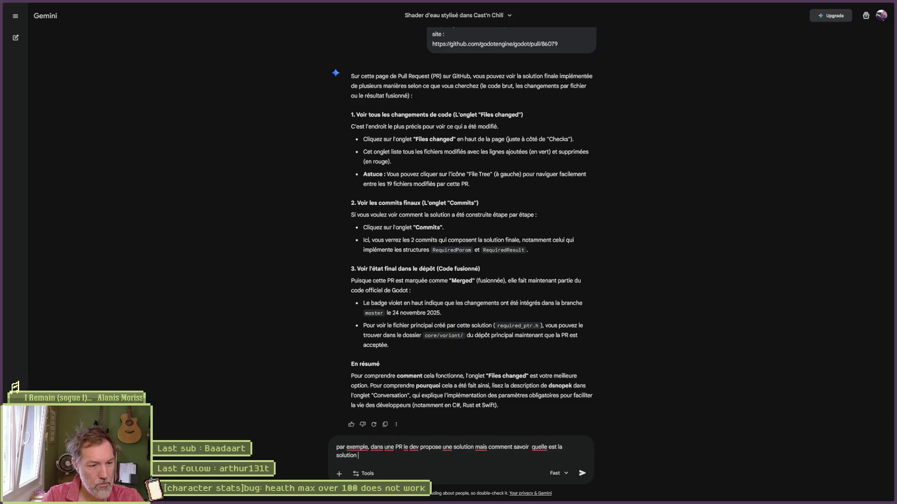
text(gard)
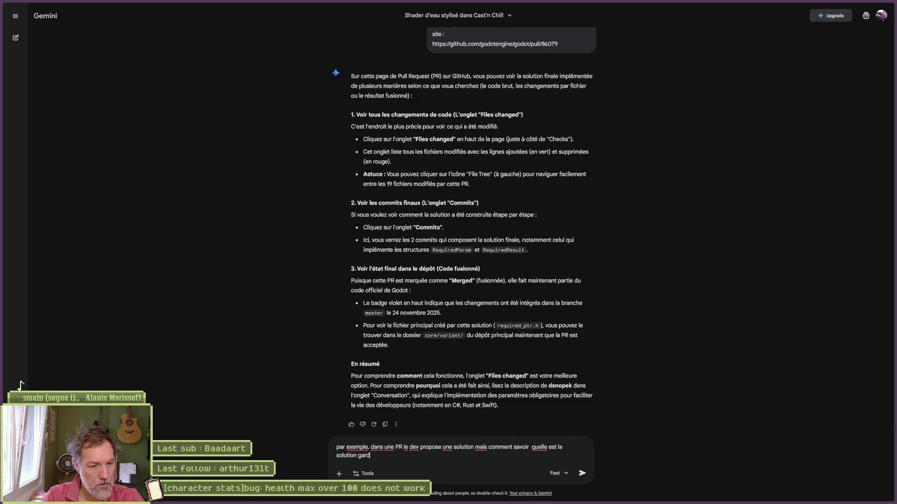
text(ee, par exemple les)
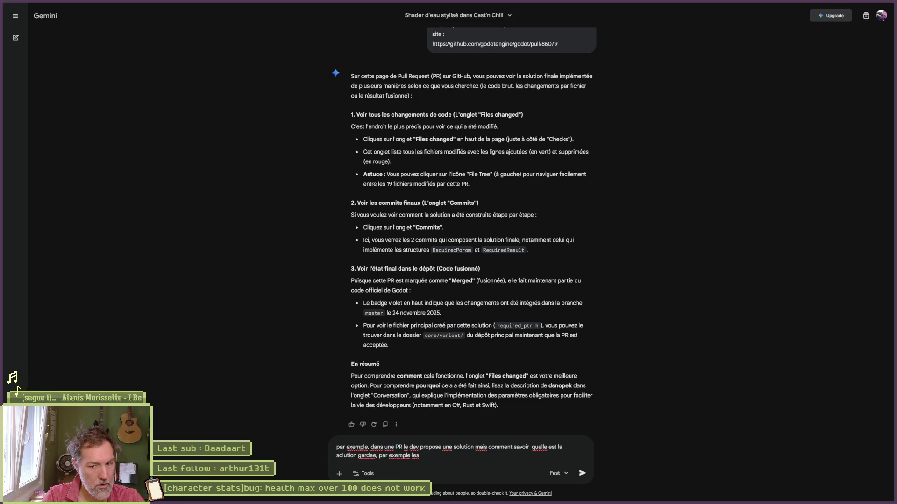
key(BackSpace)
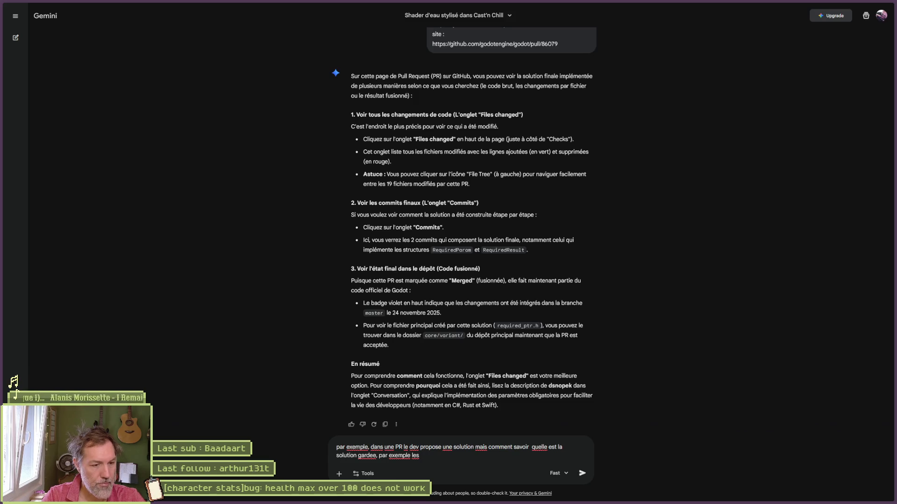
text(co)
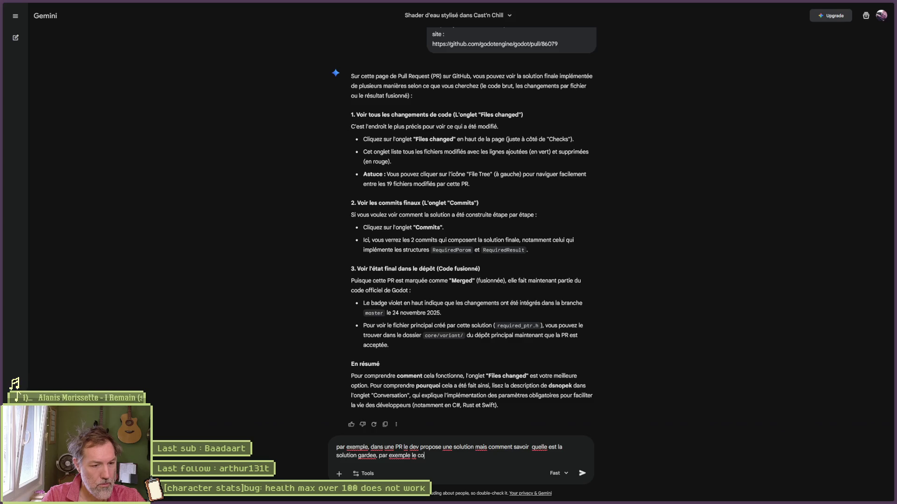
key(BackSpace)
key(BackSpace)
text(nouveau code)
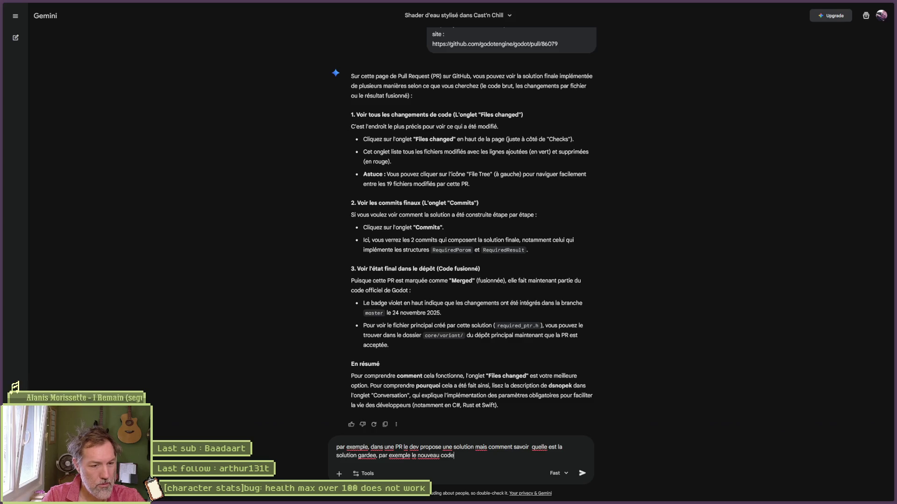
text( ou les nouvelles ho)
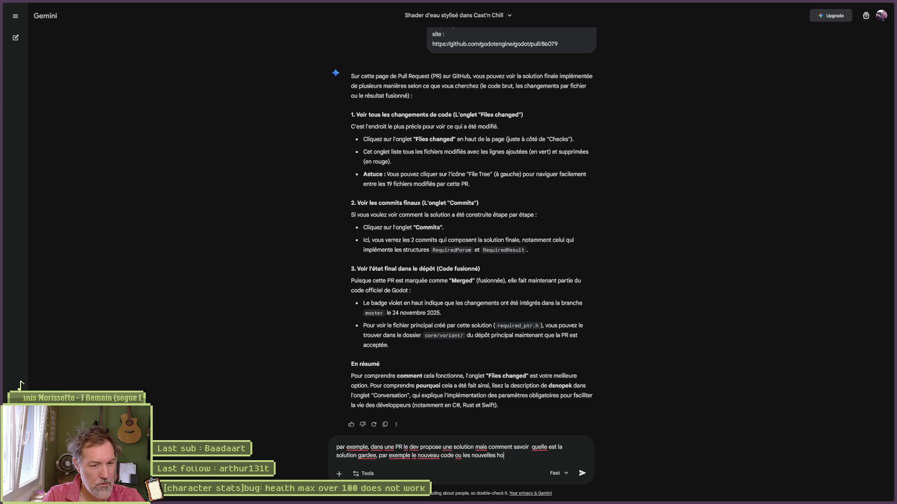
text(tky )
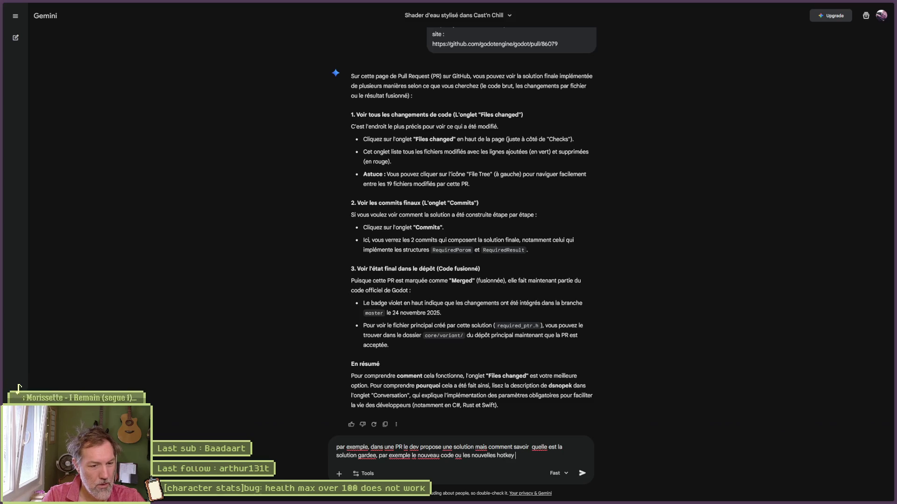
text(iliser avec des exemp)
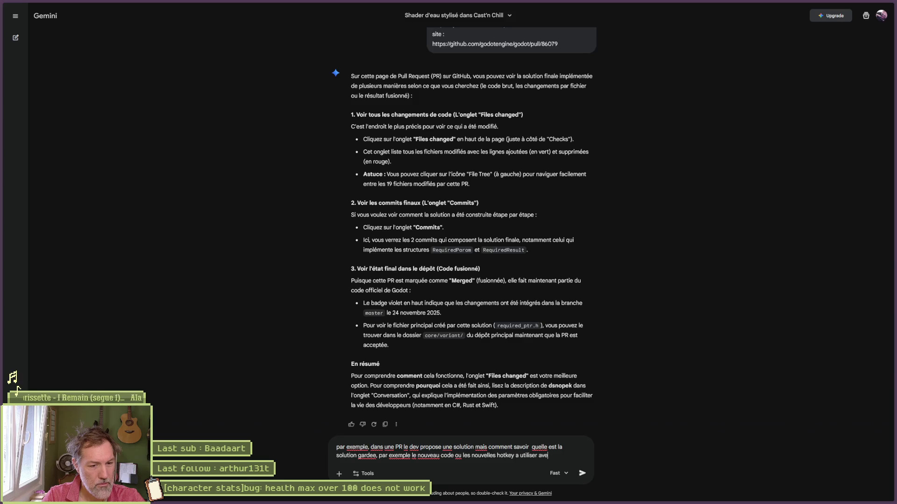
text(ls.)
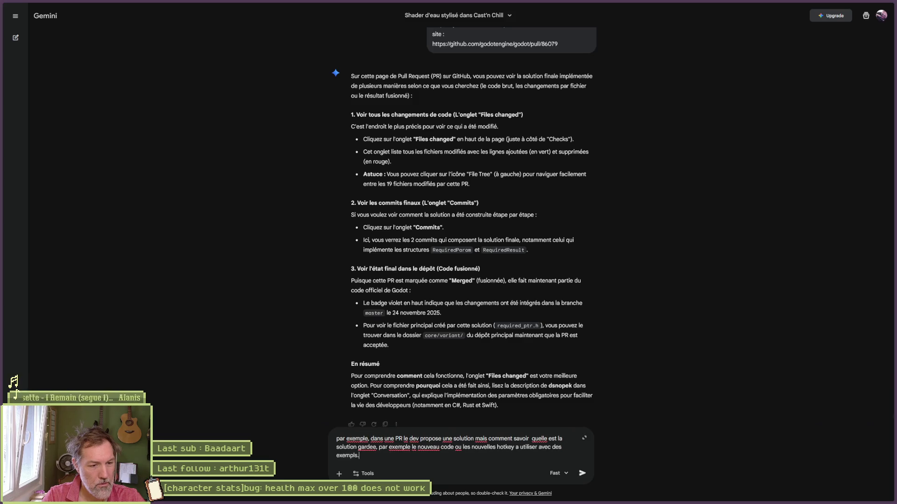
key(Return)
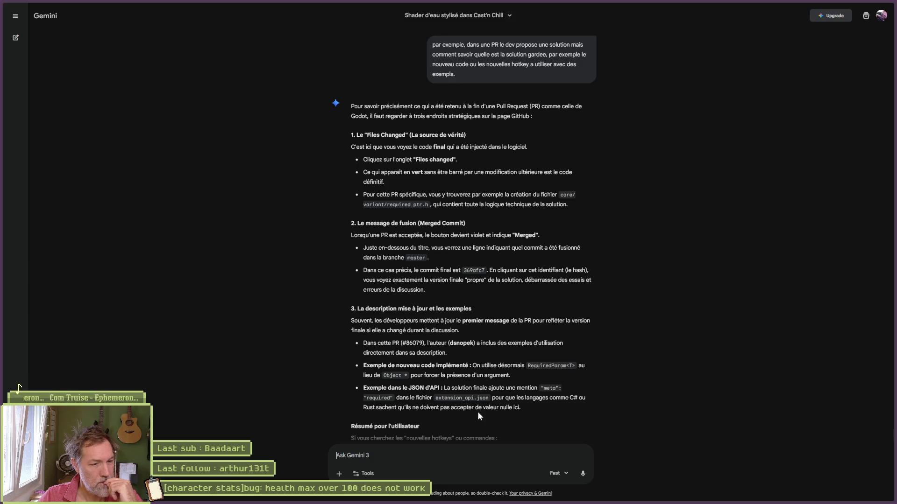
scroll(621, 407, down, 3)
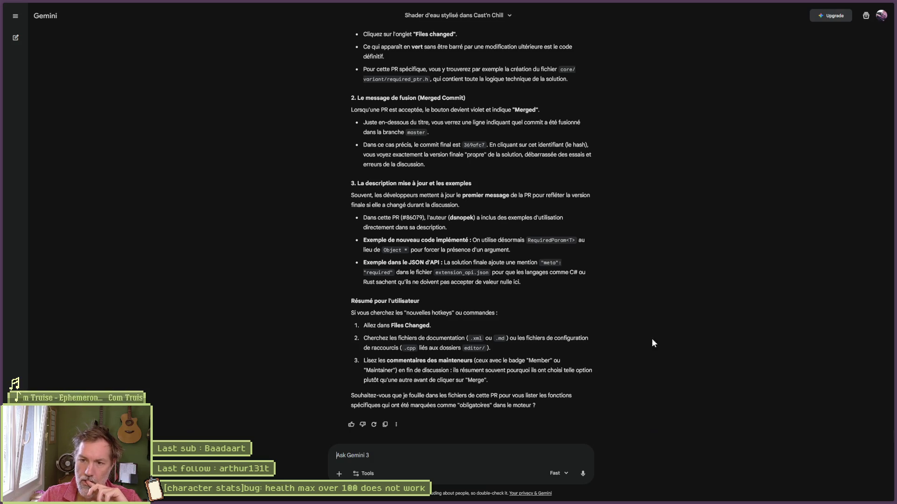
mouse_move(340, 499)
click(391, 460)
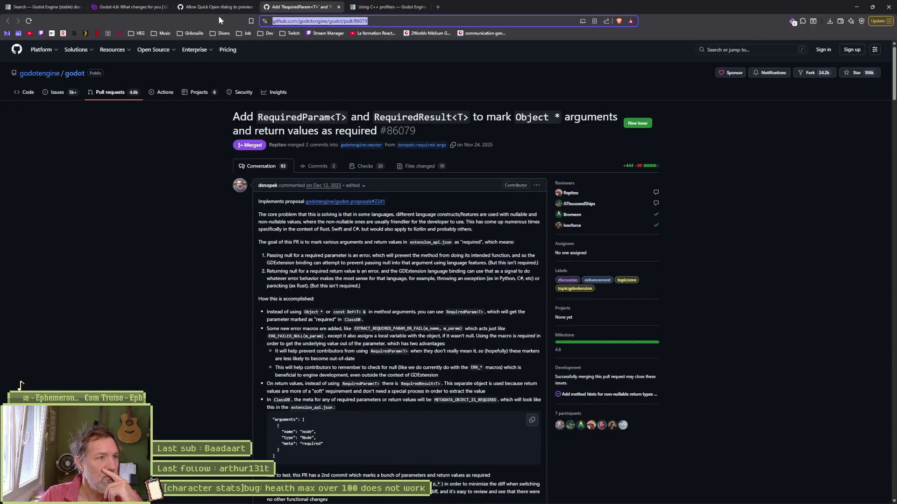
Close the Using C++ profilers docs tab and switch to the Quick Open preview PR #106947.
click(373, 13)
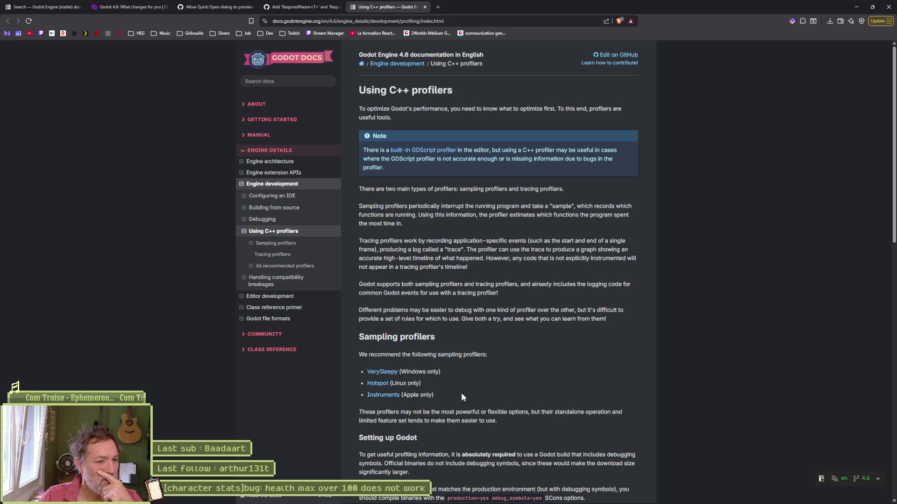
click(425, 7)
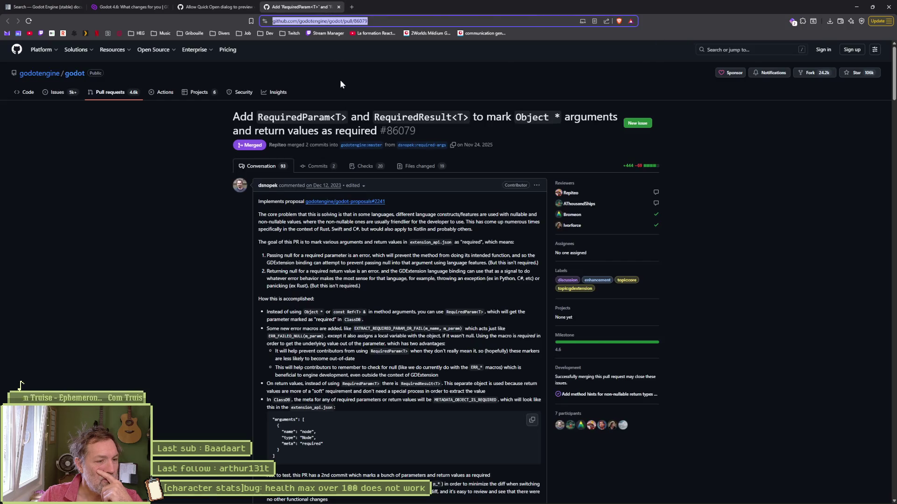
click(215, 6)
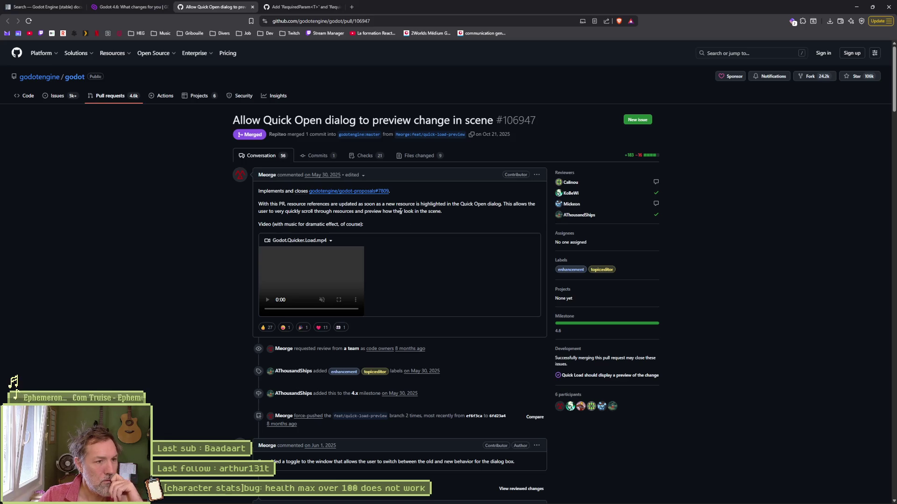
Check linked proposal #7809, go back to PR #106947, and show its description edit history.
click(348, 192)
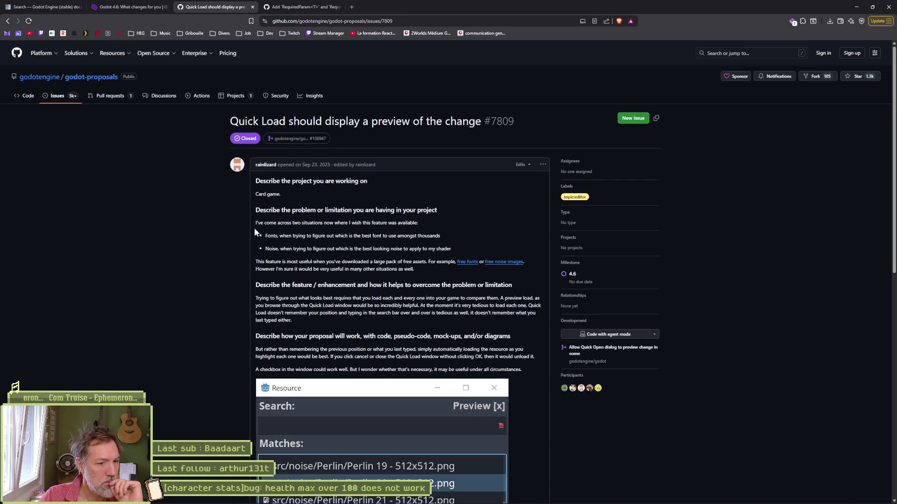
scroll(253, 273, down, 3)
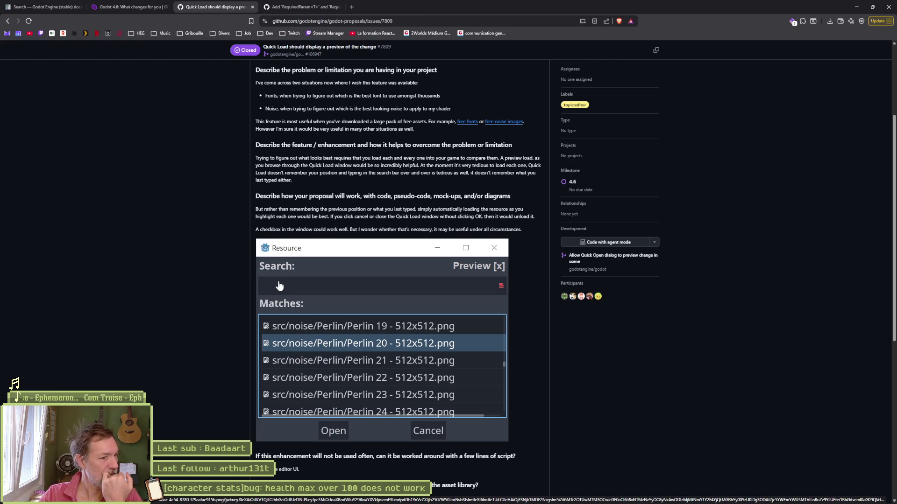
key(alt+Left)
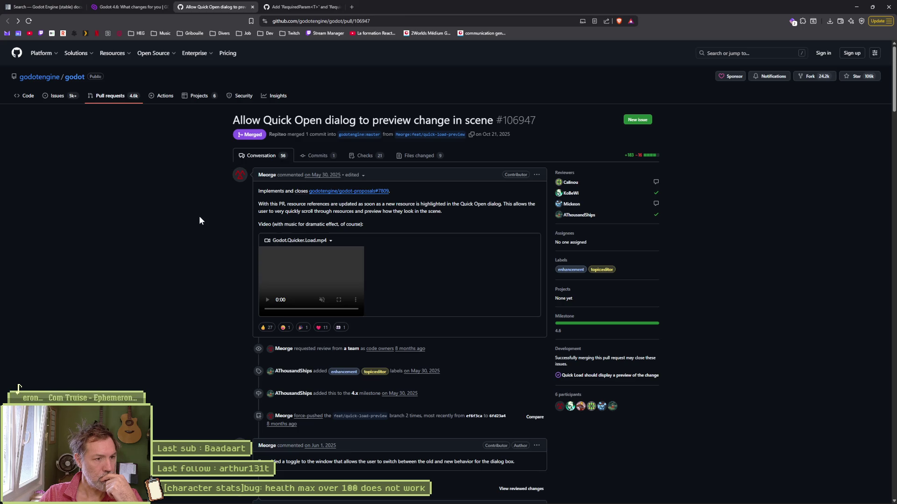
scroll(199, 216, down, 3)
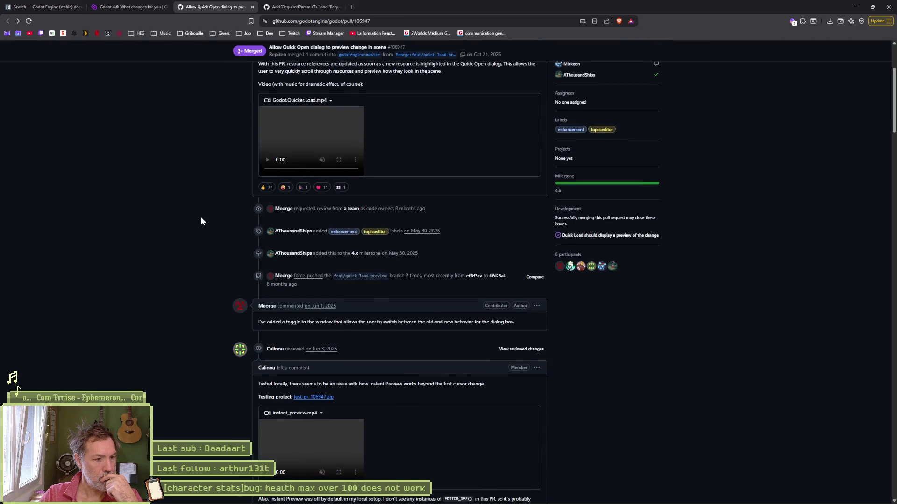
scroll(201, 217, up, 3)
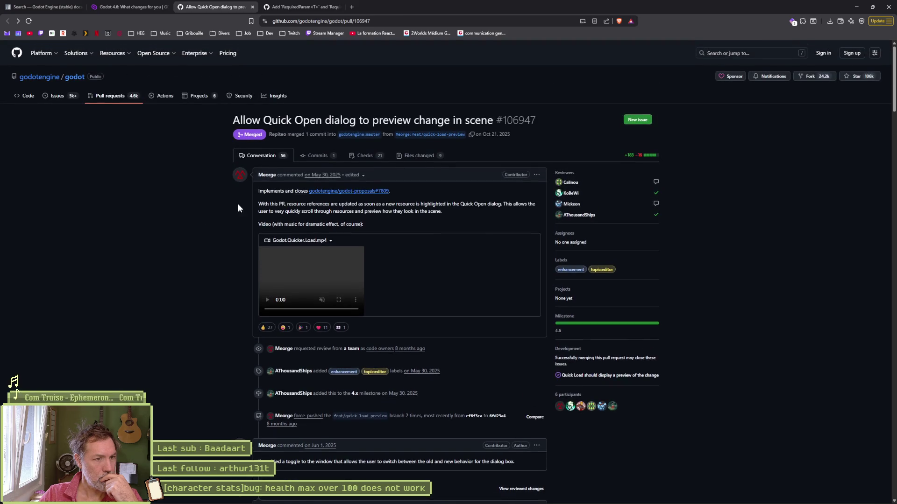
click(359, 177)
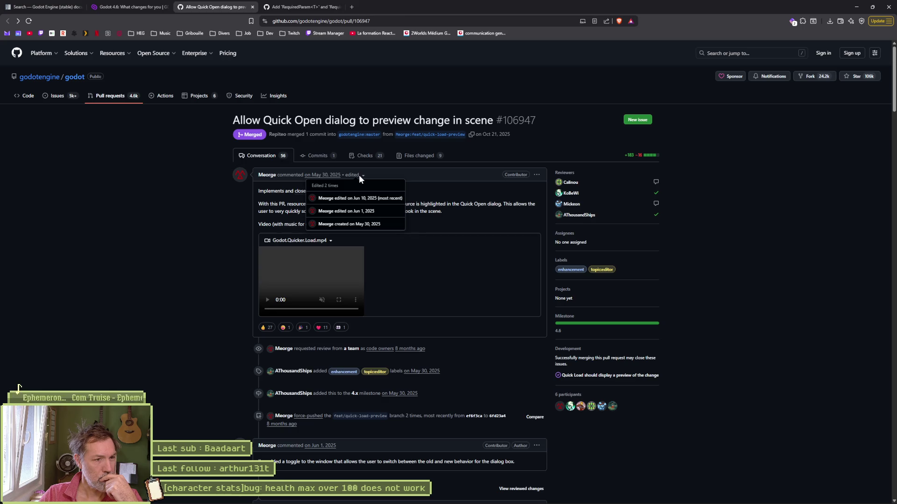
Open the latest revision of PR #106947's description, replay its demo video, then close the video tab.
click(362, 206)
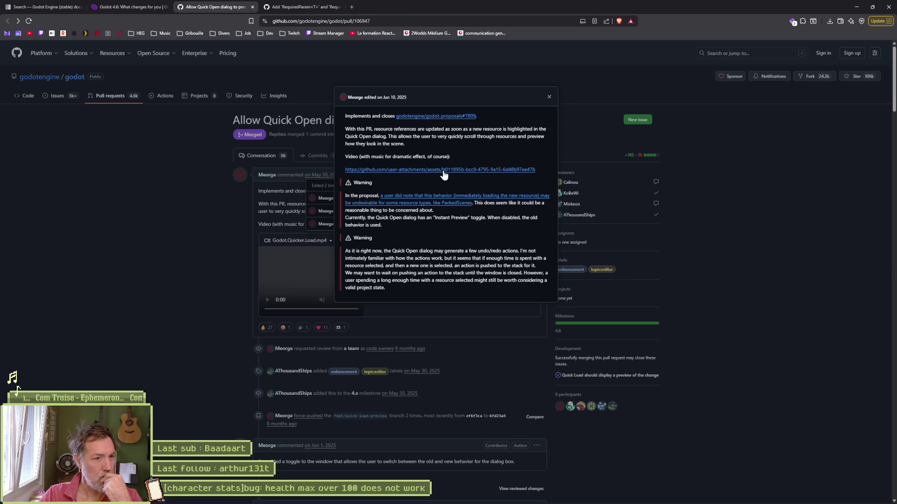
click(443, 171)
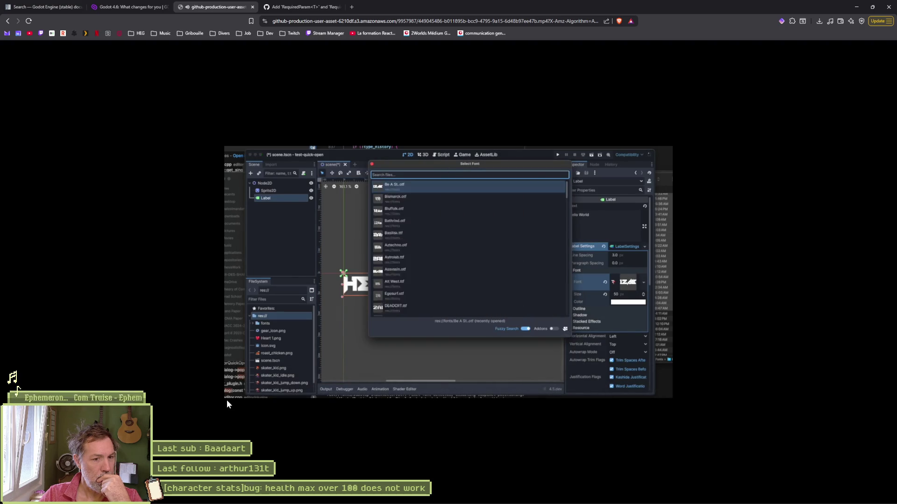
click(231, 390)
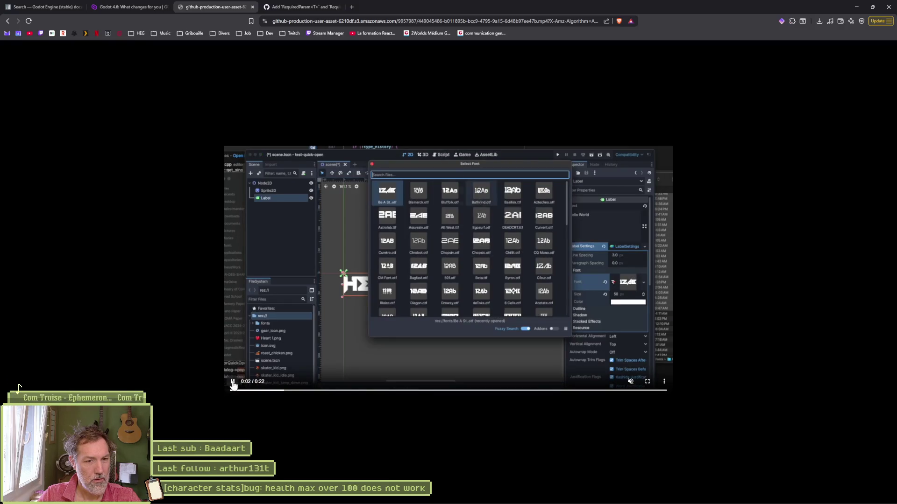
key(ctrl+w)
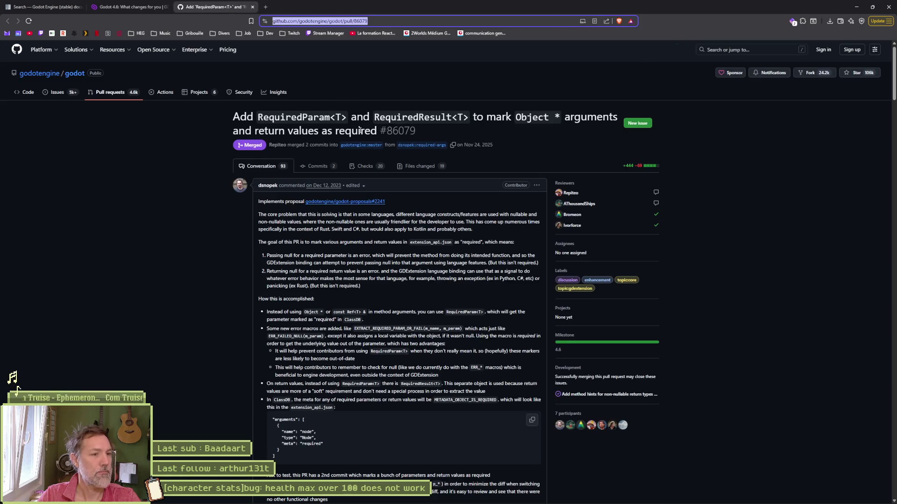
Review the Nov 6, 2025 revision of the RequiredParam description, highlighting the Object * or const Ref<T> & passage.
click(358, 187)
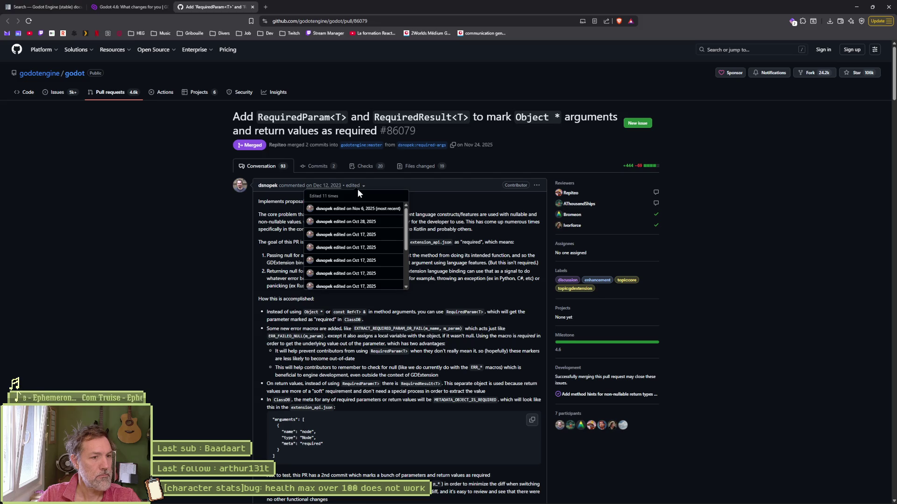
click(381, 207)
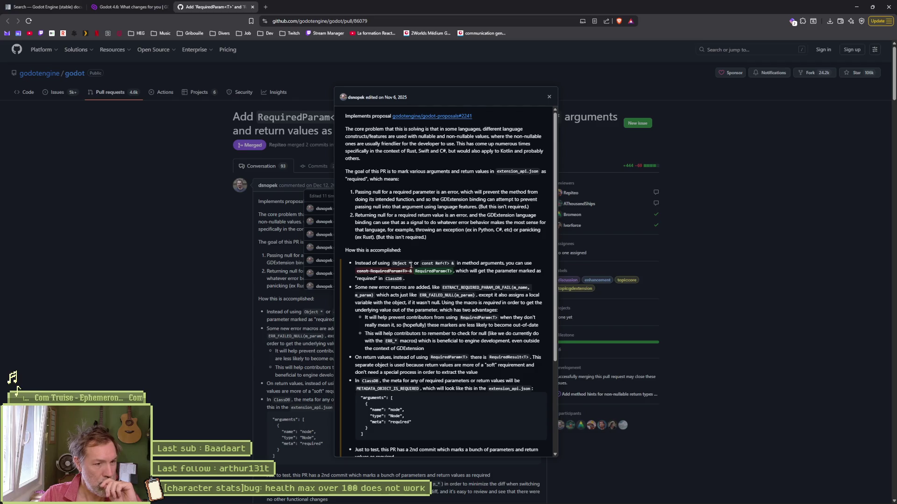
drag(393, 263, 457, 263)
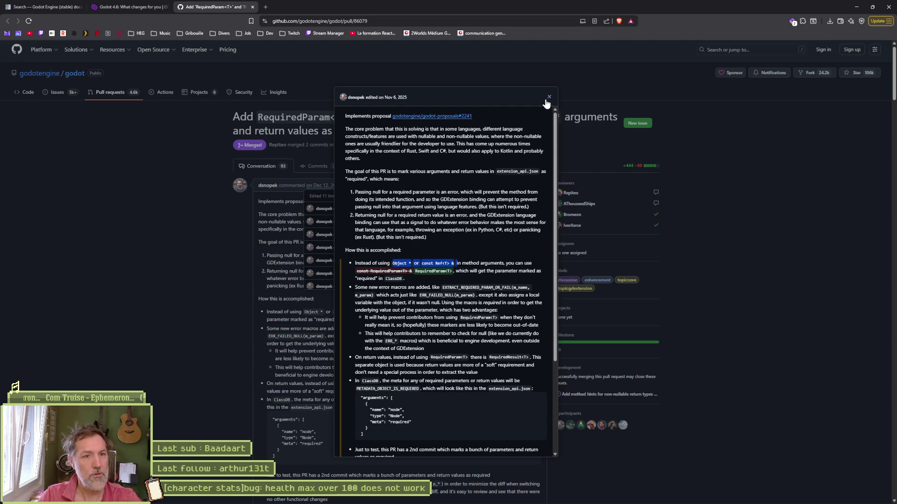
click(726, 134)
Close the RequiredParam pull request tab and scroll down the GDQuest Godot 4.6 article.
key(ctrl+w)
scroll(607, 302, down, 3)
scroll(609, 305, down, 3)
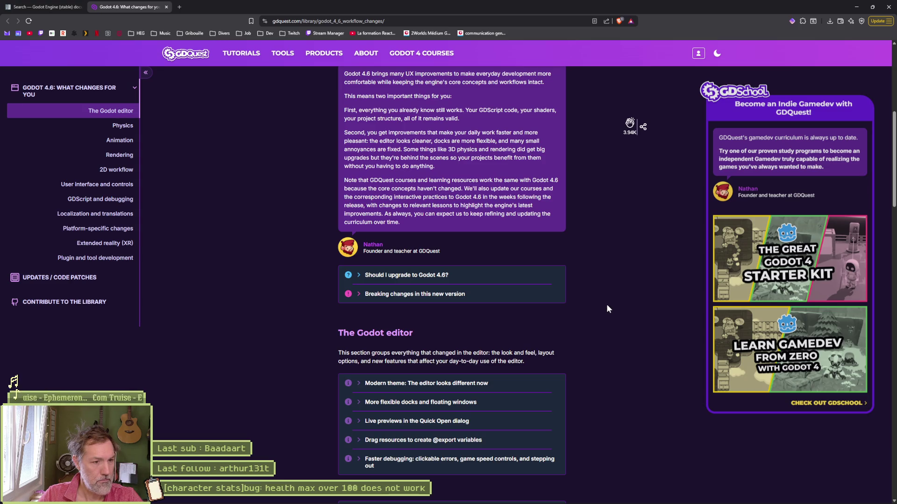
scroll(607, 308, down, 2)
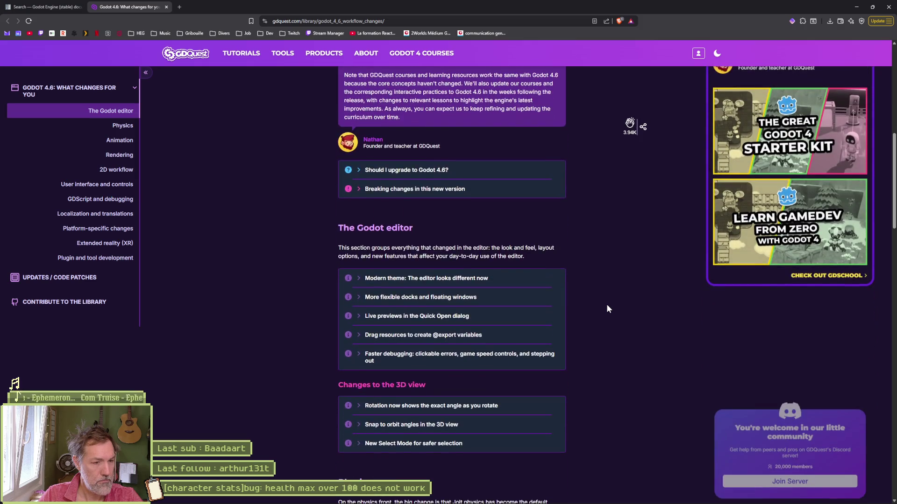
click(362, 191)
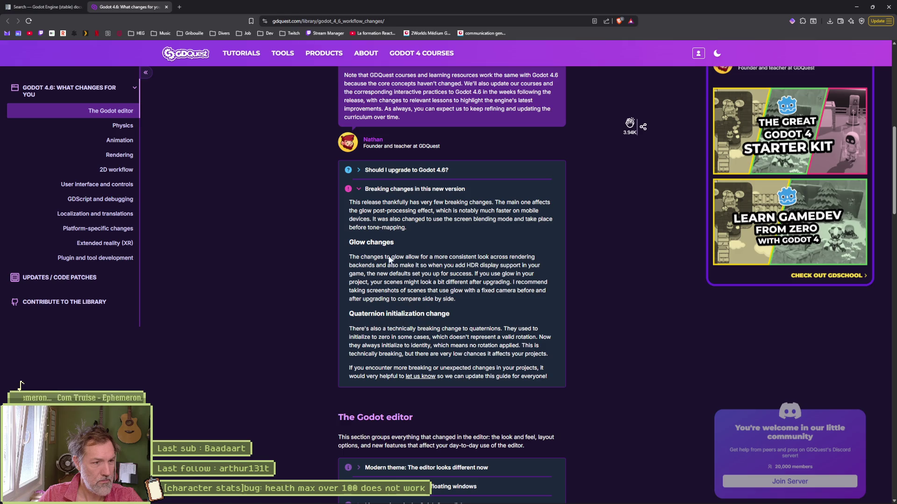
scroll(610, 283, down, 4)
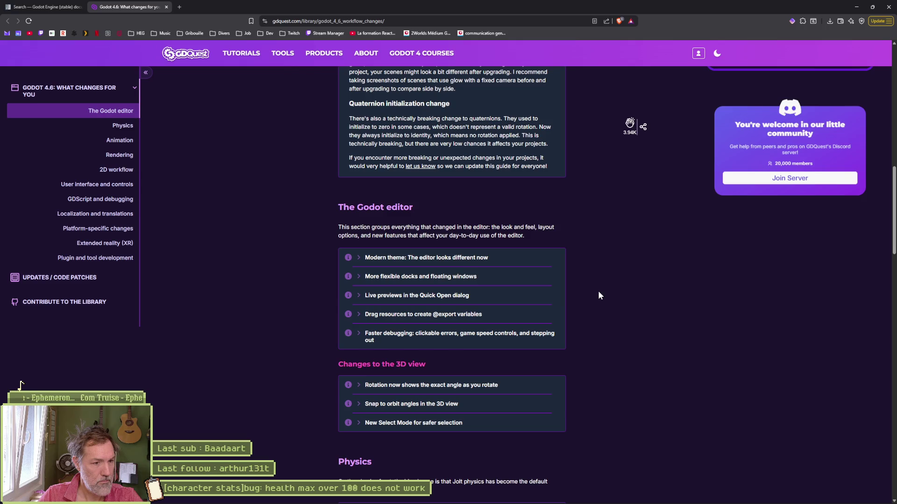
click(450, 316)
scroll(583, 313, down, 3)
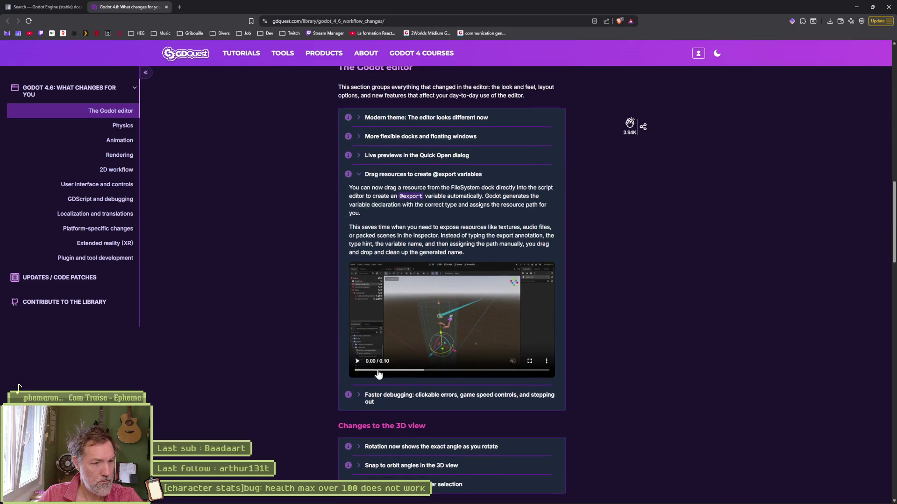
Watch the embedded demo video fullscreen, then leave fullscreen playback.
click(358, 362)
click(529, 361)
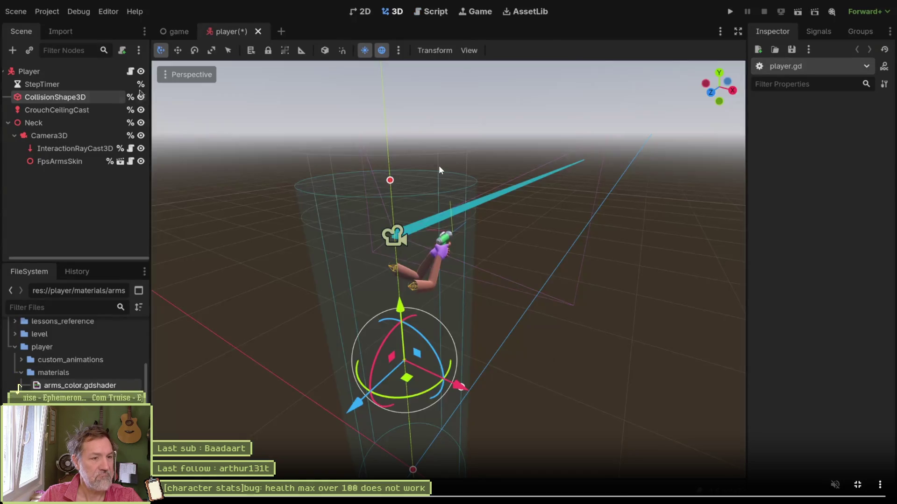
click(130, 71)
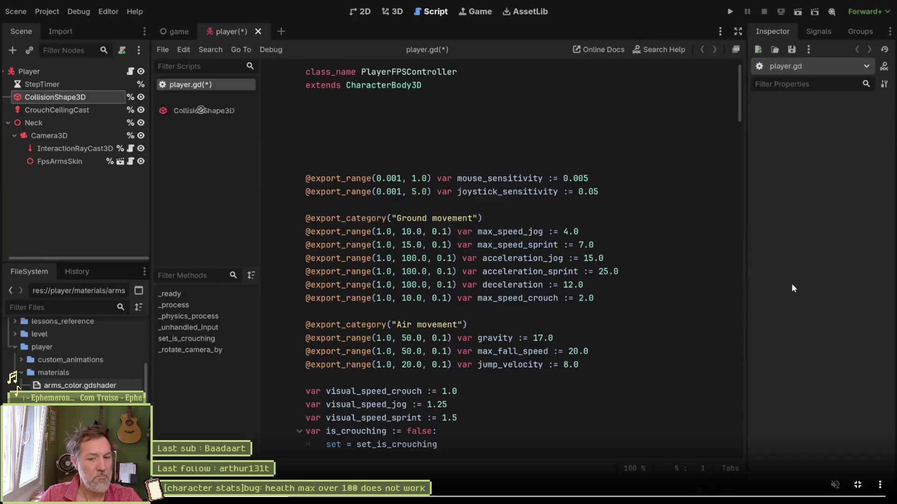
key(Escape)
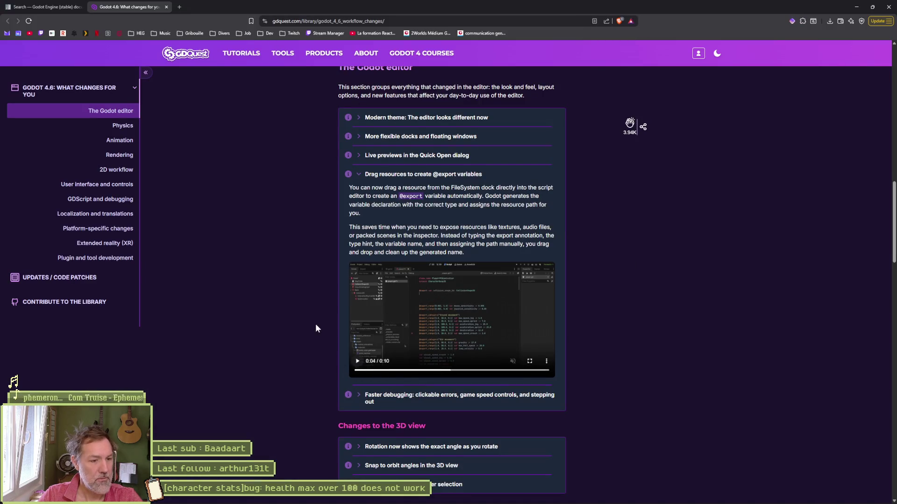
Expand the animation editor improvements entry and read its Bezier and timeline notes.
scroll(303, 296, down, 7)
scroll(301, 298, down, 2)
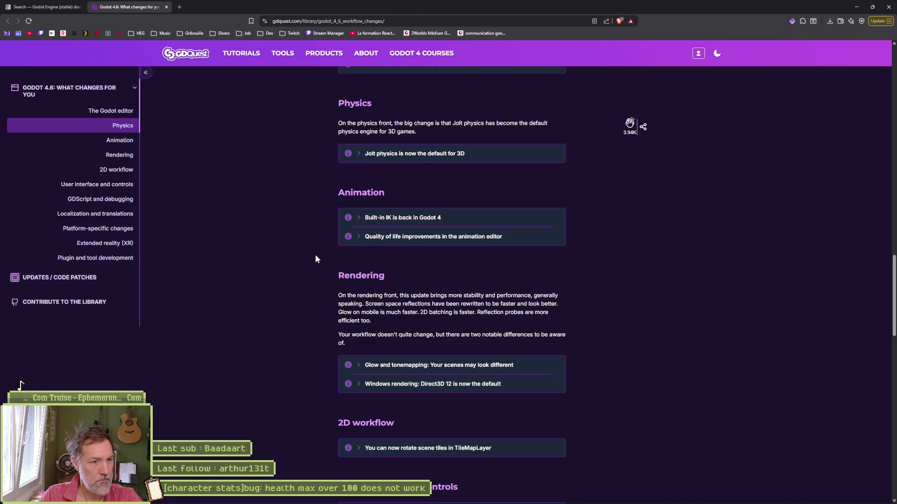
click(393, 238)
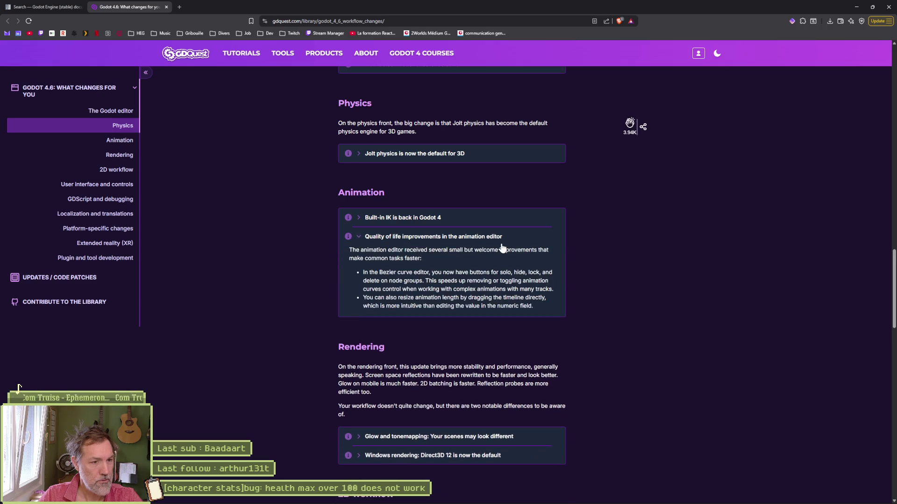
scroll(586, 290, down, 1)
scroll(585, 286, down, 3)
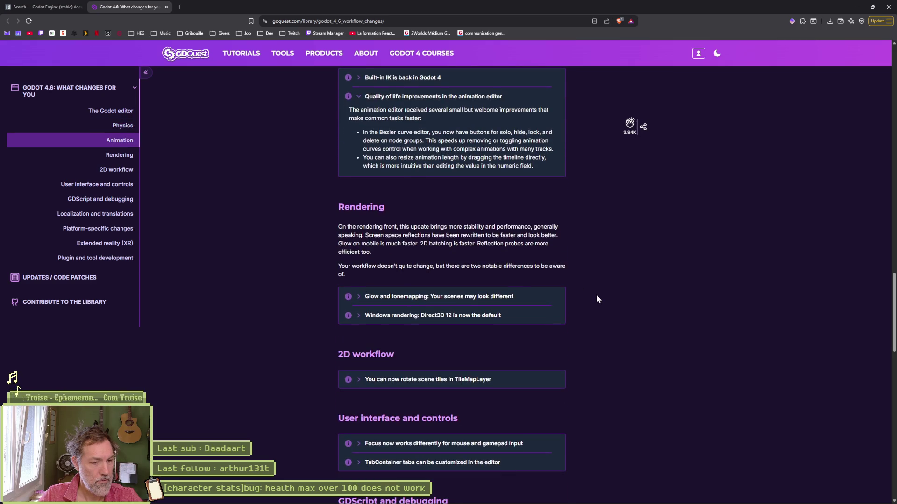
scroll(596, 295, down, 2)
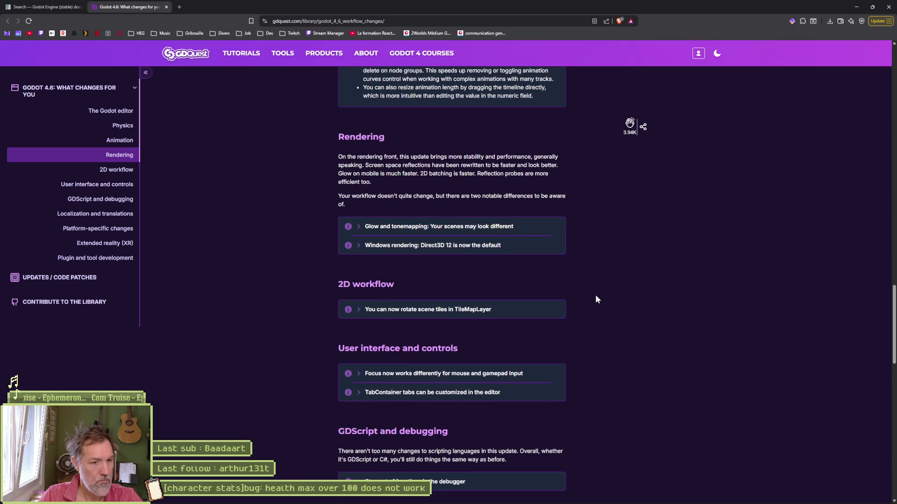
Close the GDQuest tab, minimize Gemini to view Godot, then bring Gemini back for a new question.
scroll(596, 299, down, 3)
key(ctrl+w)
key(ctrl+w)
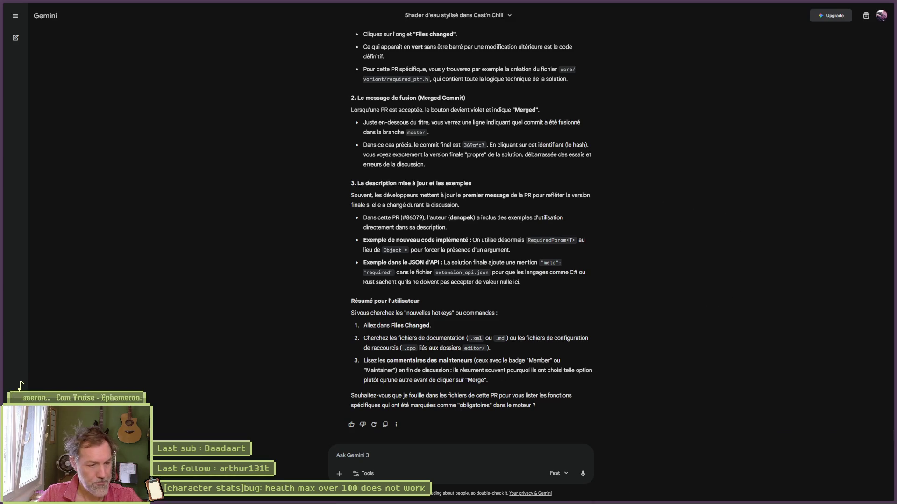
mouse_move(511, 498)
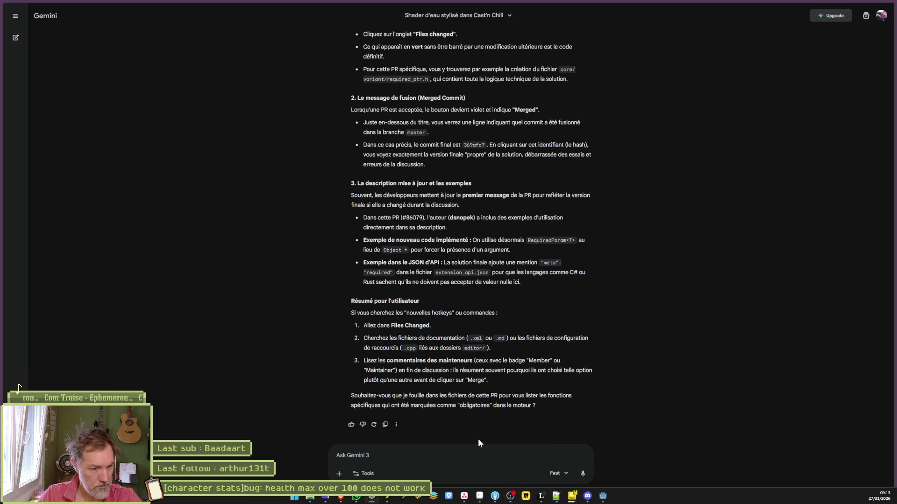
click(856, 5)
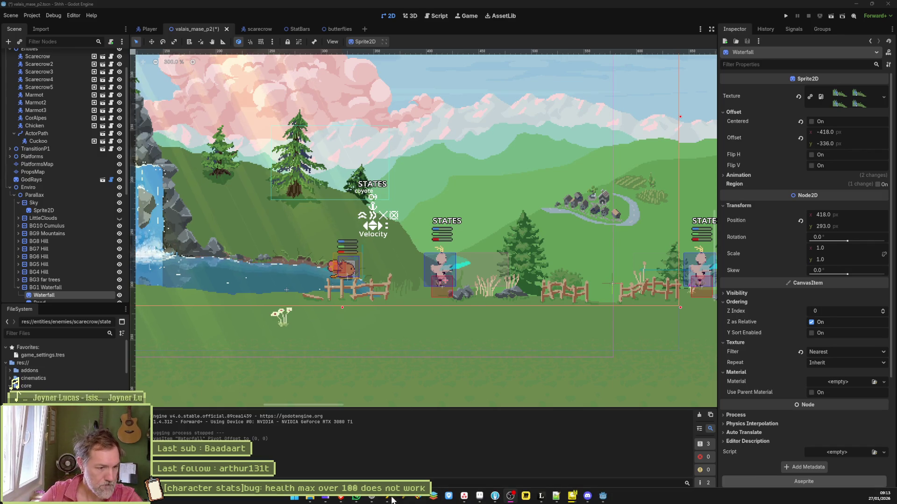
click(371, 496)
click(386, 455)
Ask Gemini, in French, how to check the HyperX Cloud II headset's charge, then select NGENUITY.
text(H)
text(ai un casque sans fil)
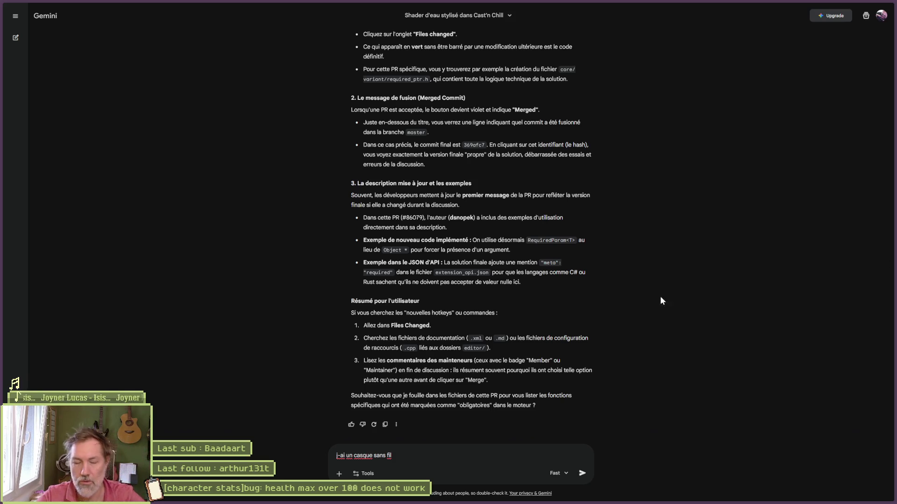
text(hype)
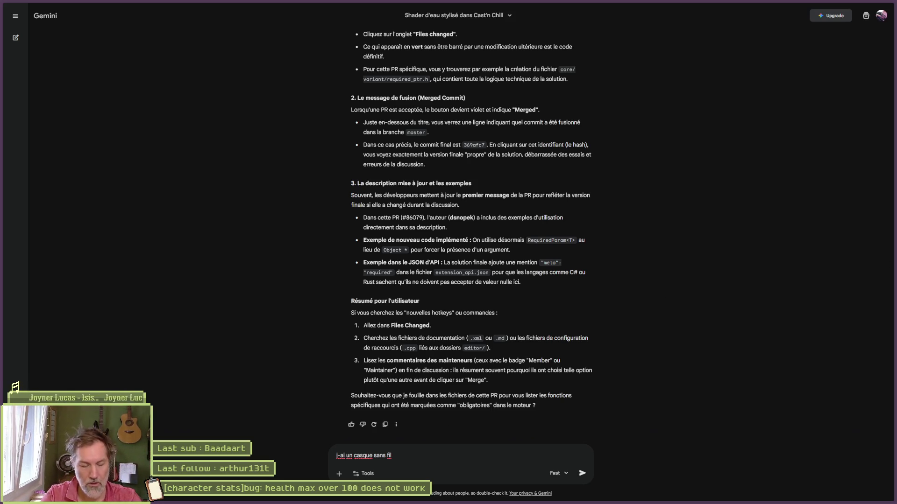
text(r cloud II)
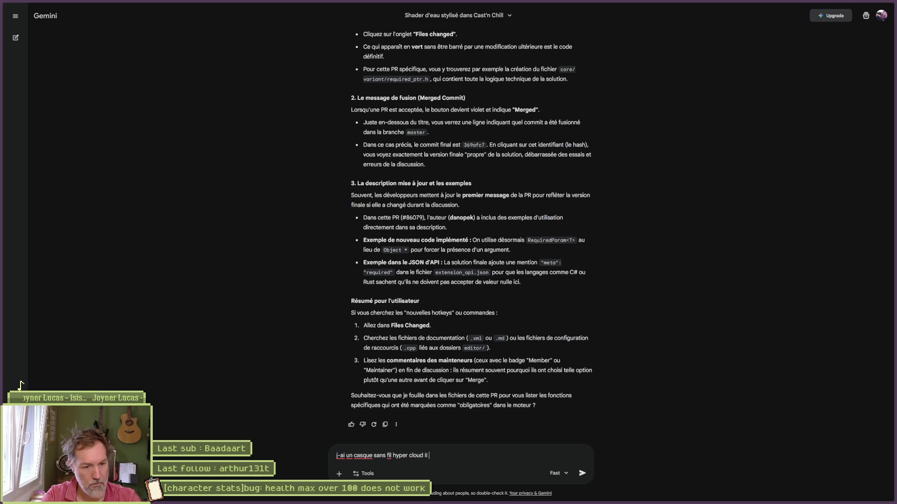
key(BackSpace)
key(BackSpace)
key(BackSpace)
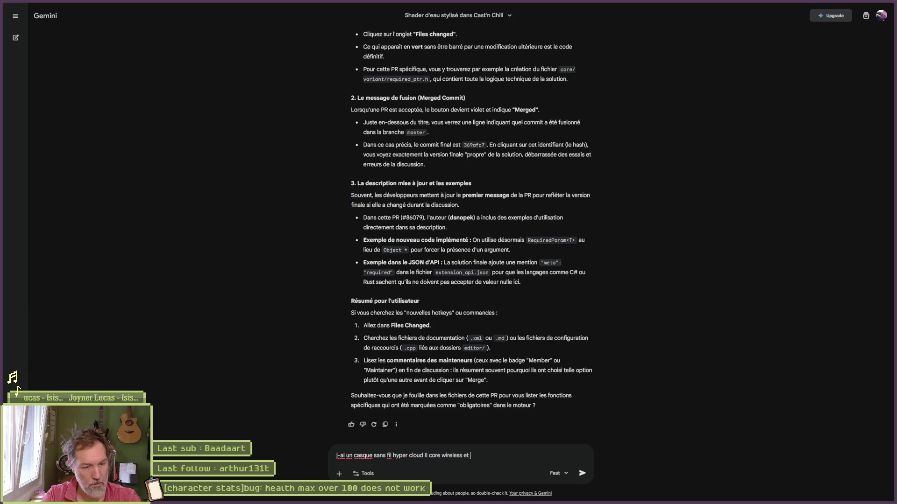
text(train de le)
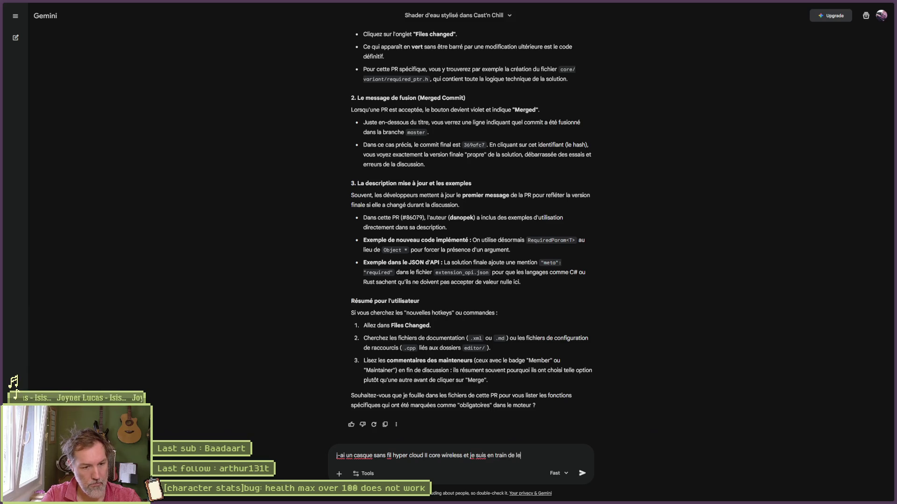
text(t savoir a quel)
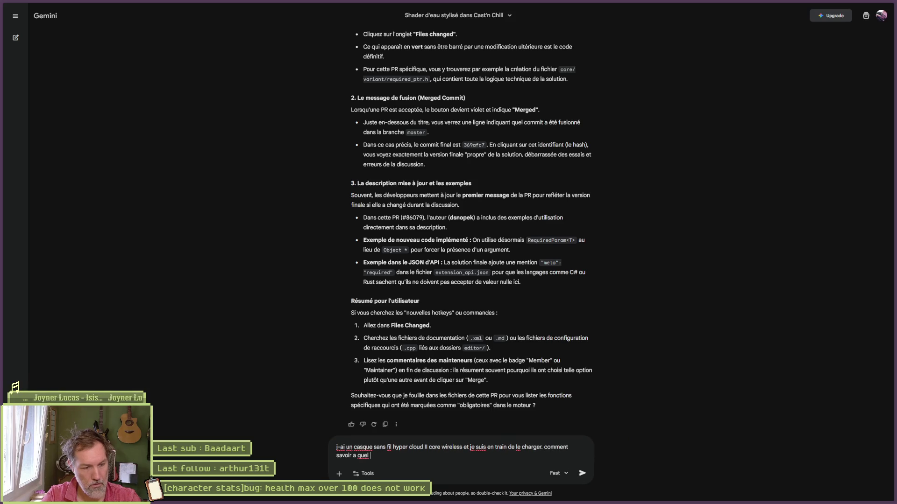
text( il en est ?)
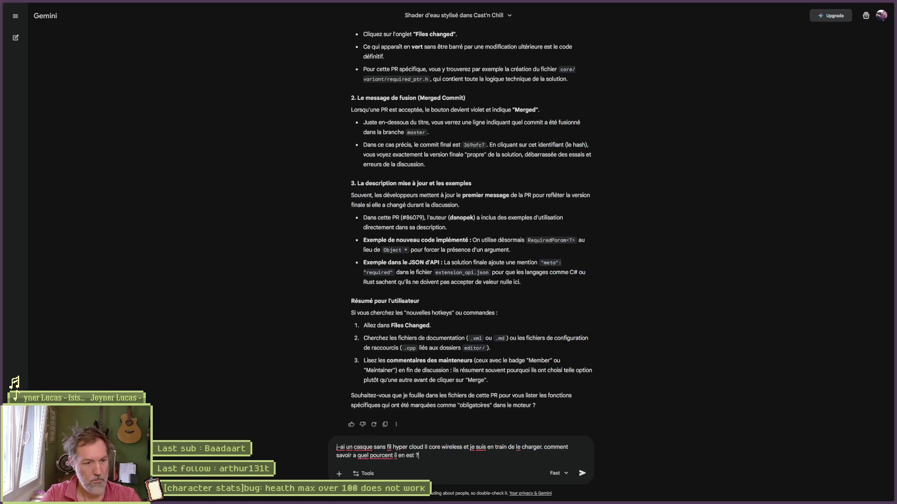
key(Return)
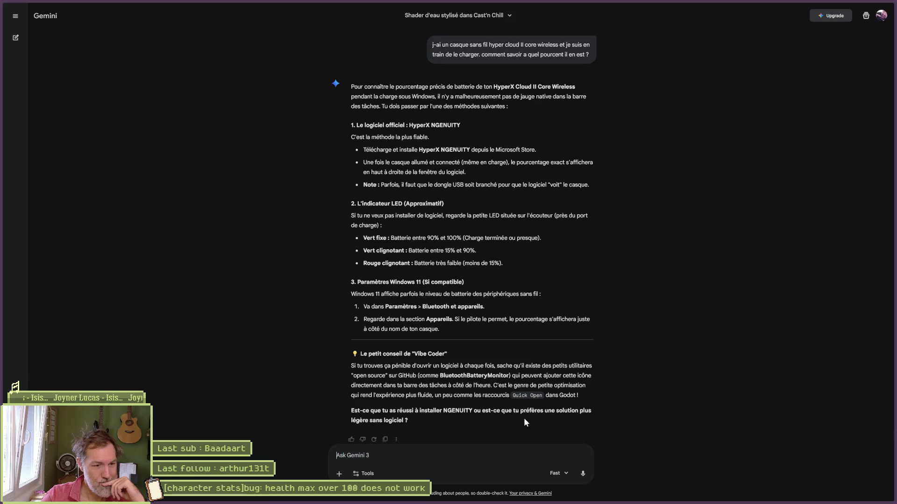
double_click(458, 411)
Search the web for NGENUITY and open the HyperX NGENUITY page.
key(ctrl+c)
key(ctrl+t)
key(ctrl+v)
key(Return)
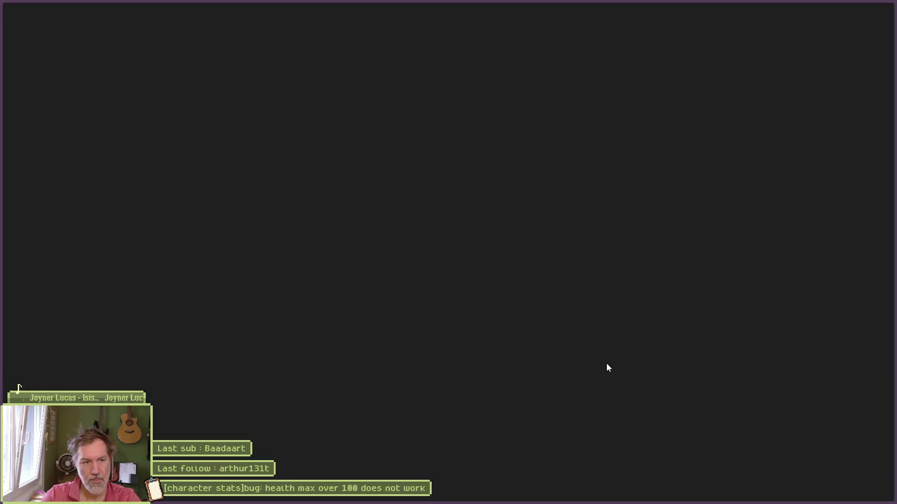
click(117, 82)
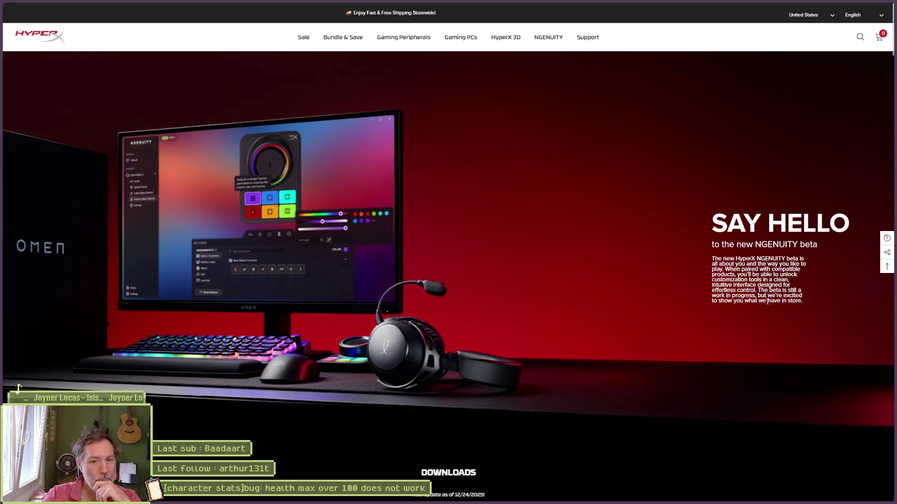
Download the NGENUITY installer from the HyperX page.
scroll(529, 259, down, 8)
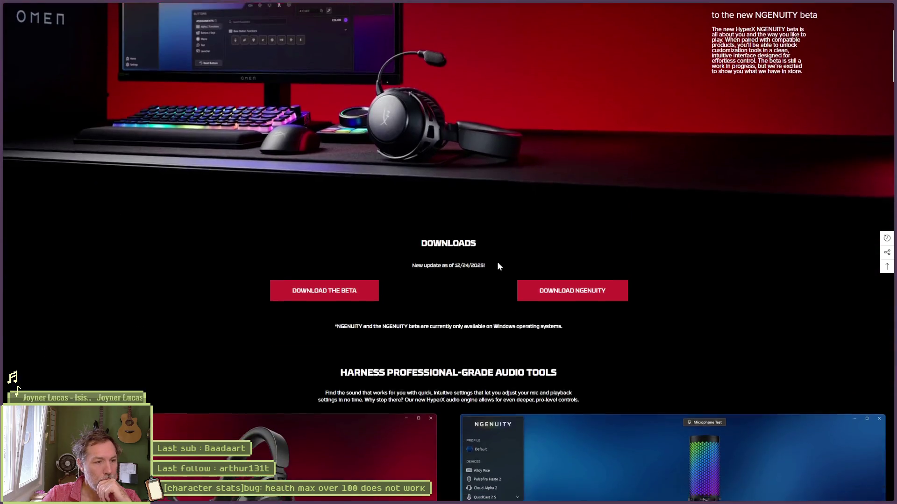
scroll(480, 237, down, 2)
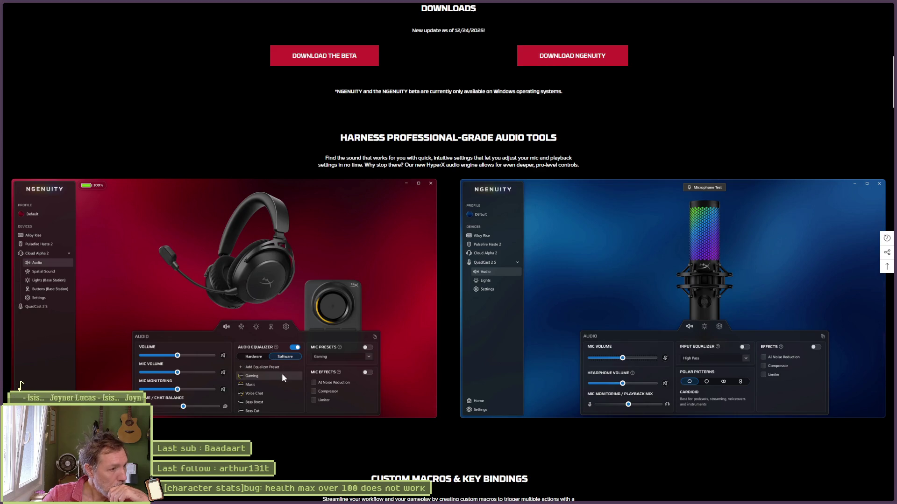
click(576, 53)
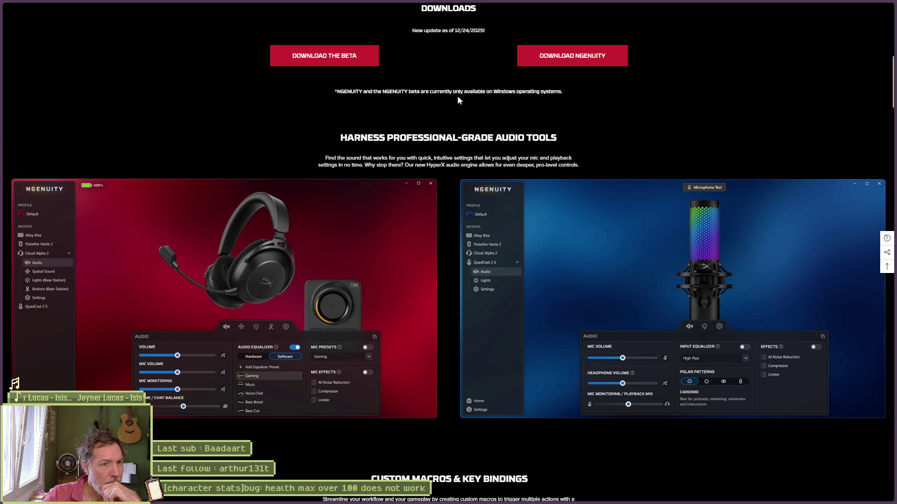
Expand the FAQ comparing NGENUITY with the NGENUITY beta, then return to Gemini.
scroll(514, 140, down, 5)
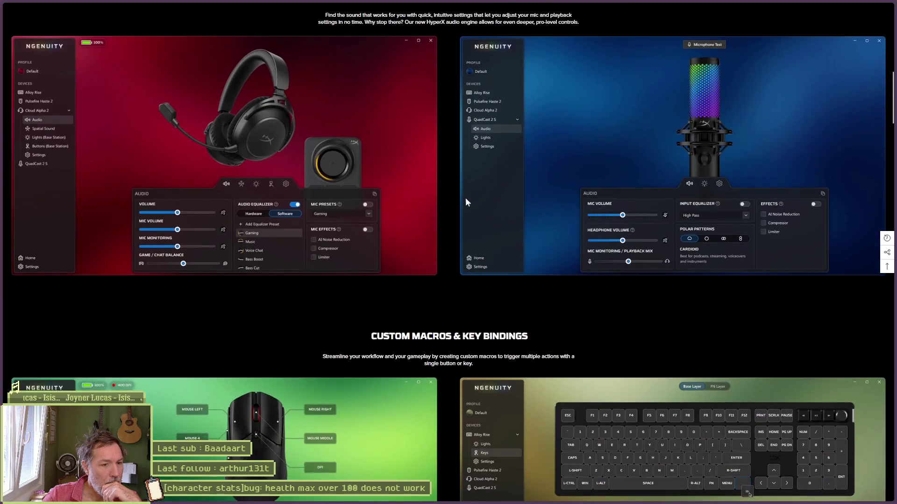
scroll(452, 205, down, 1)
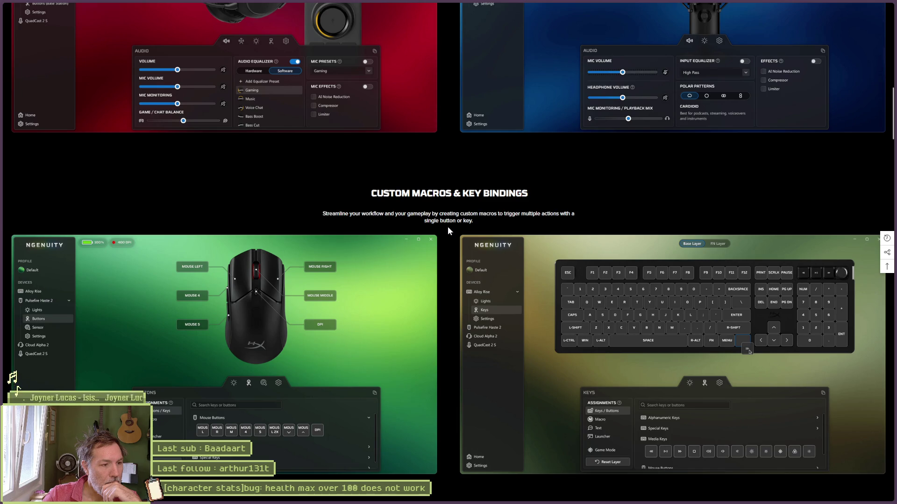
scroll(448, 226, down, 8)
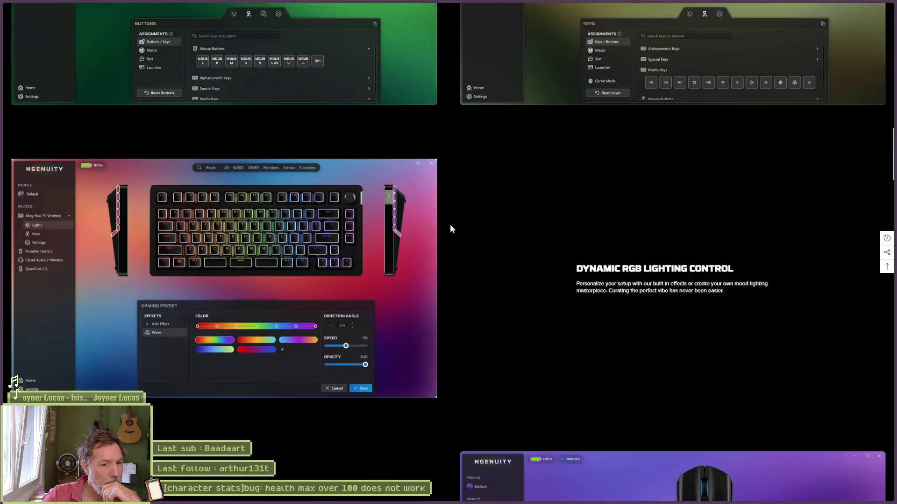
scroll(449, 224, down, 20)
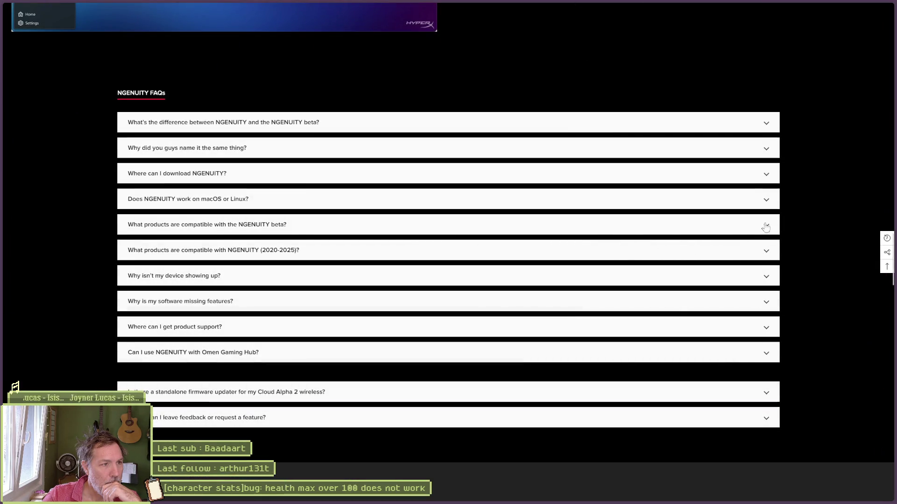
click(289, 128)
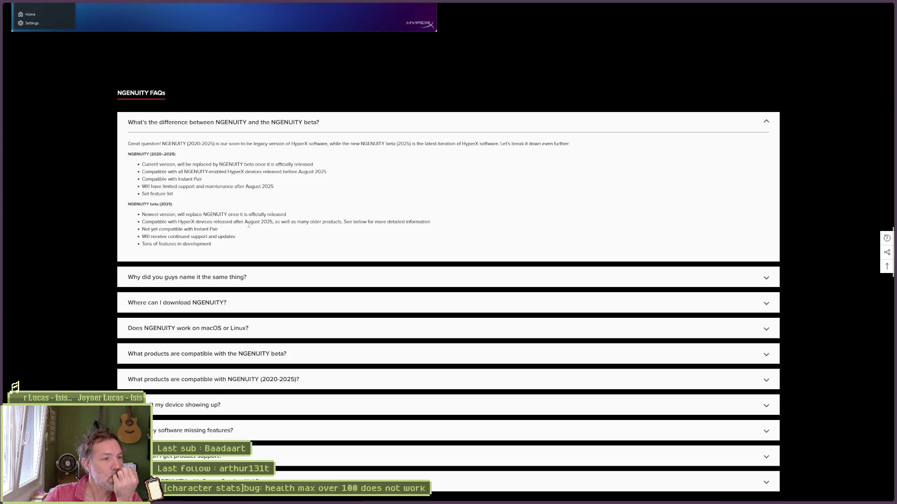
mouse_move(5, 70)
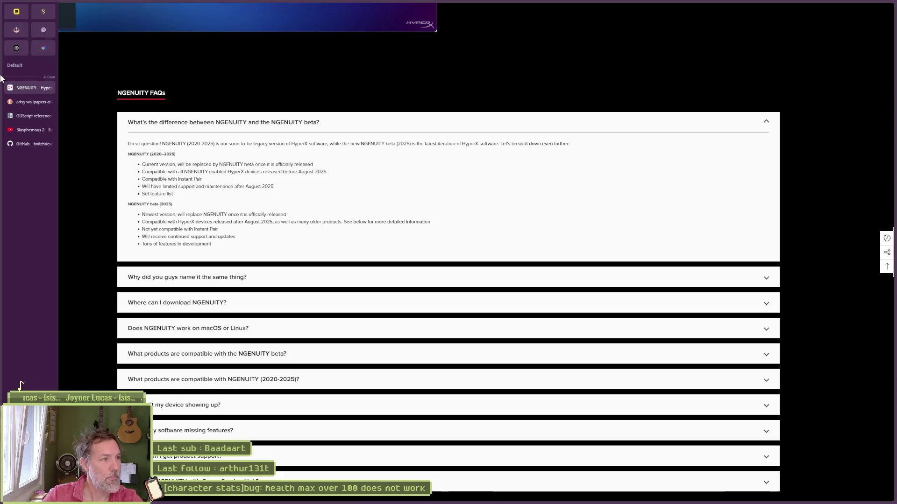
click(18, 47)
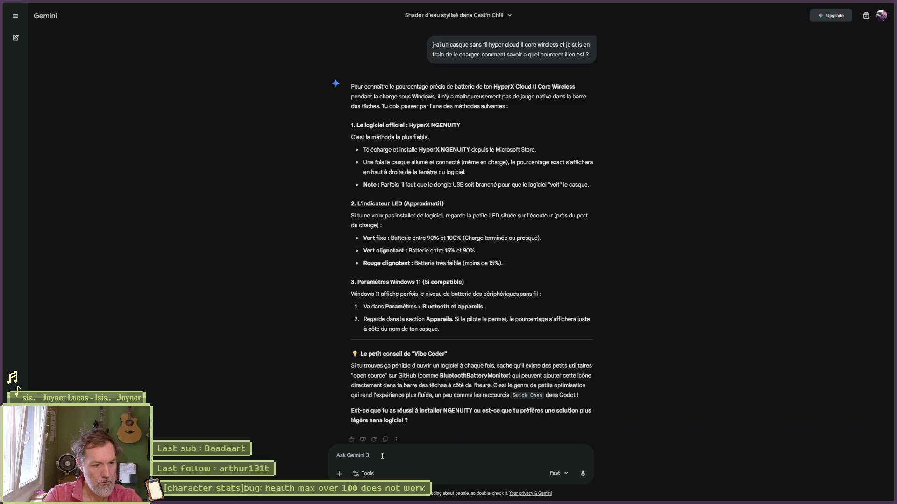
Ask Gemini whether the NGENUITY beta is compatible with the headset, then revisit the FAQ page.
text(est-ce qu)
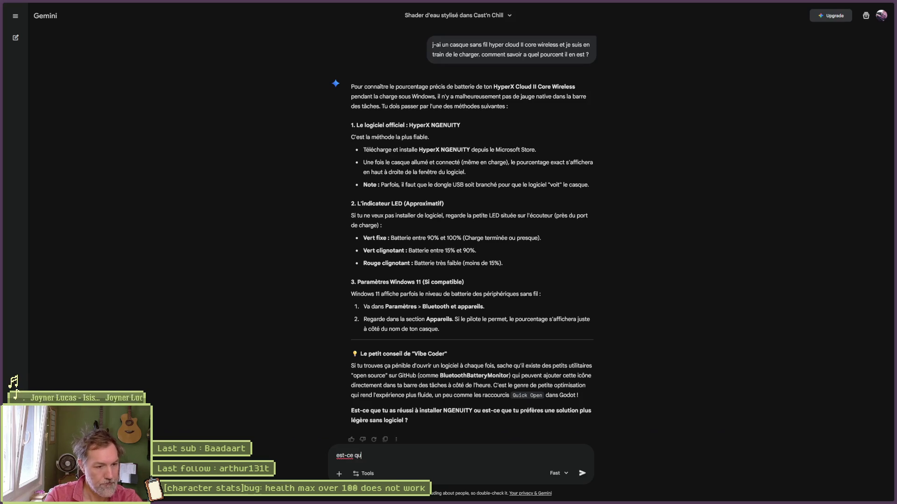
text(e la version beta de NGENUITY)
key(BackSpace)
key(BackSpace)
key(BackSpace)
text(est compatible avec mon casque )
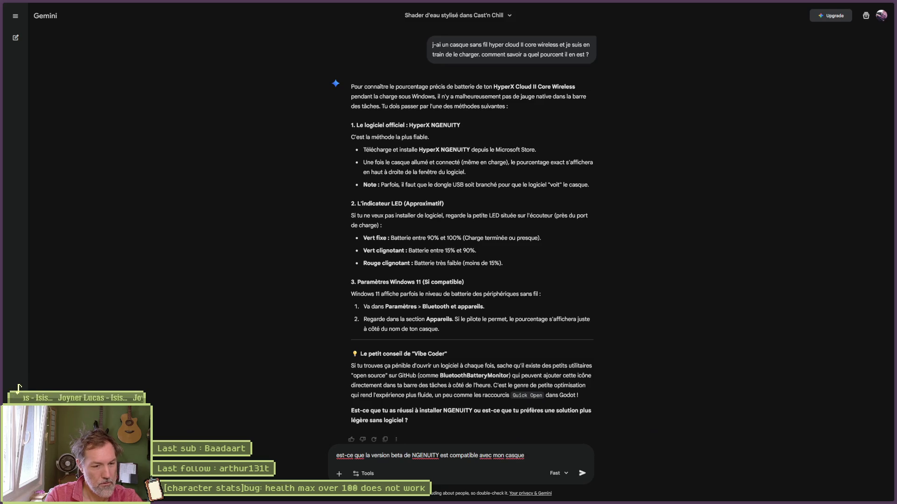
text( faut qu'i)
text(l soit )
text(ès une mise à jour ?)
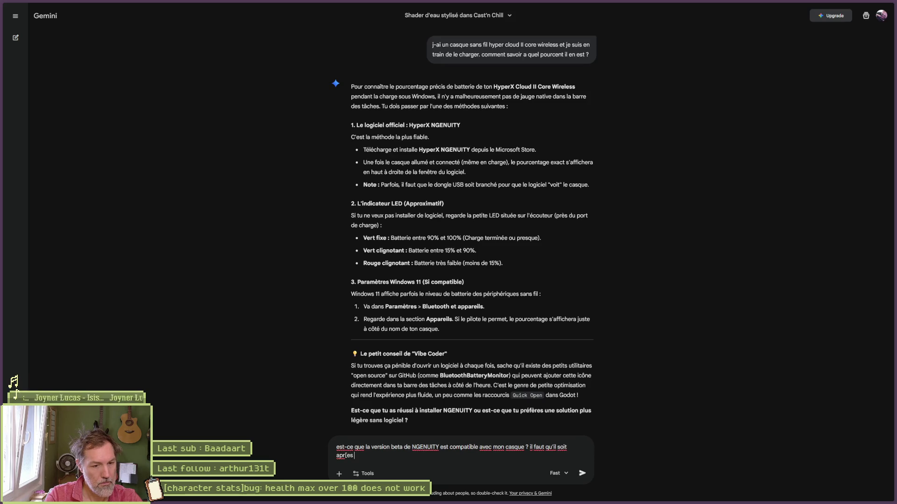
text(august 2025)
key(Return)
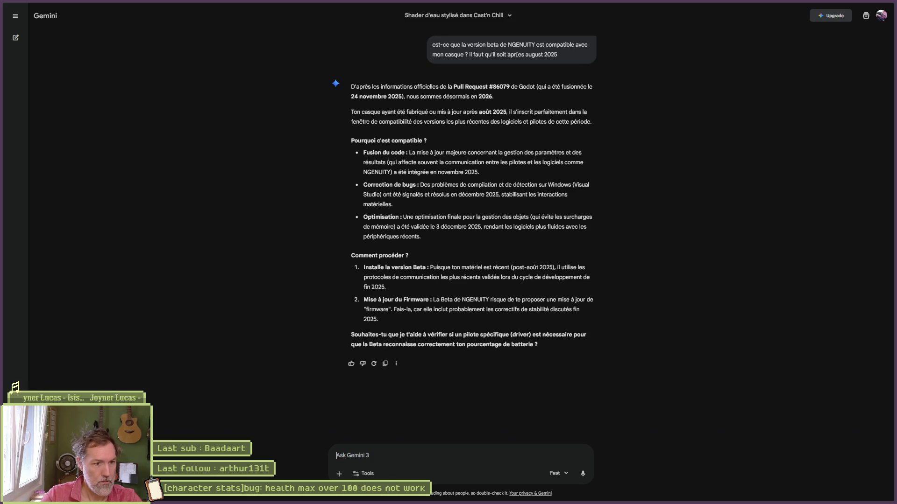
click(22, 88)
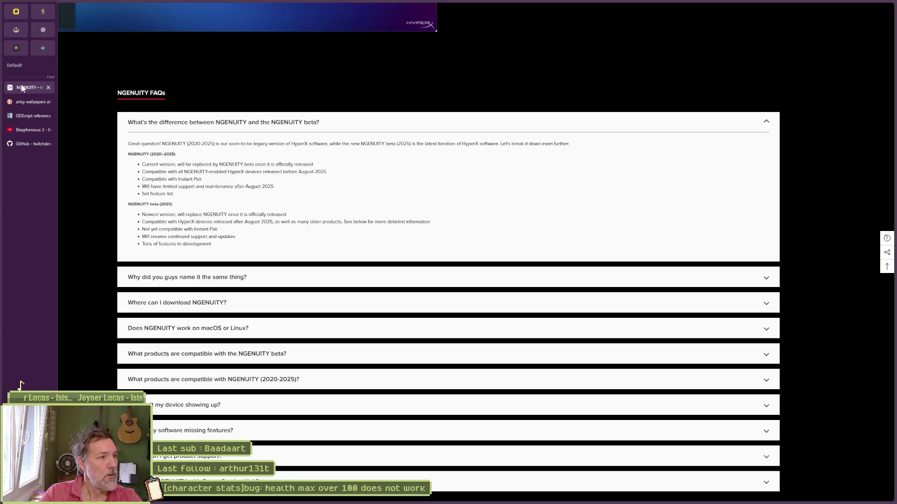
scroll(677, 171, up, 10)
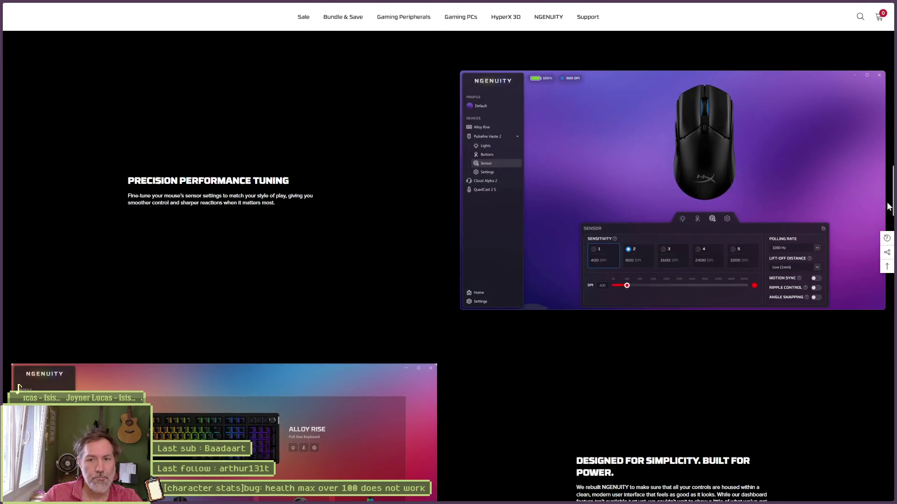
drag(889, 207, 713, 68)
scroll(457, 233, down, 5)
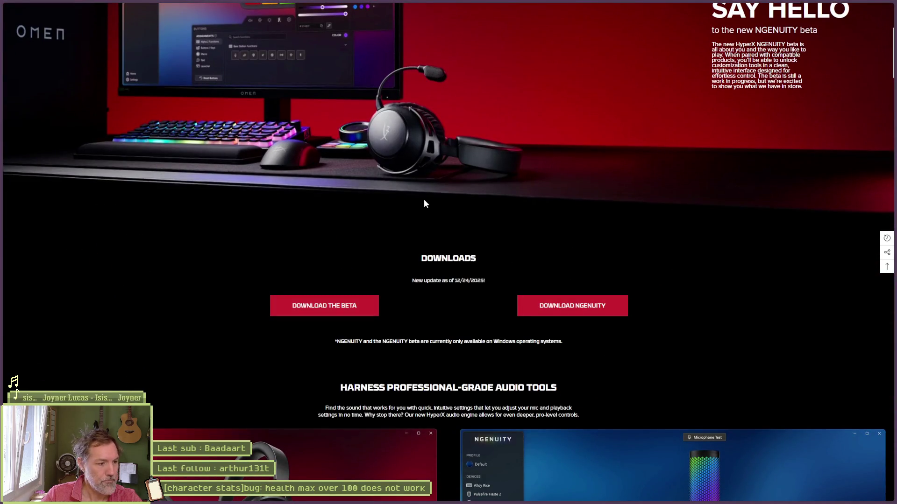
mouse_move(2, 244)
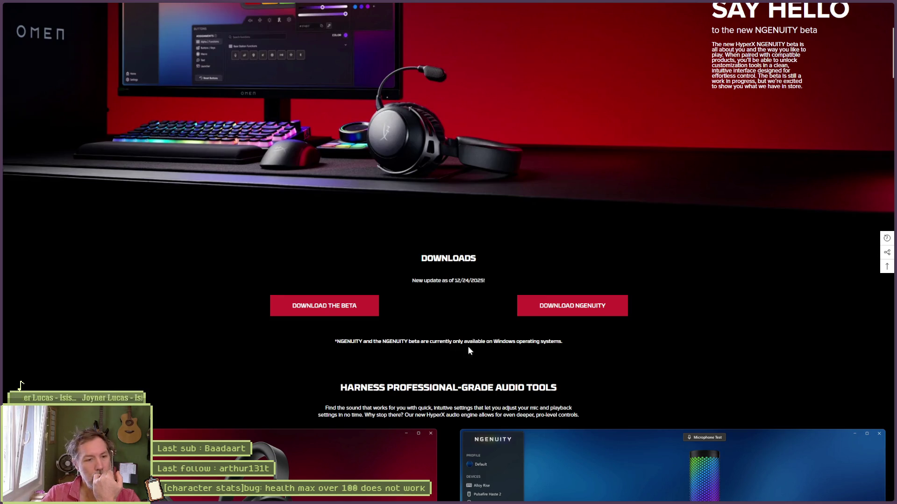
scroll(678, 290, down, 2)
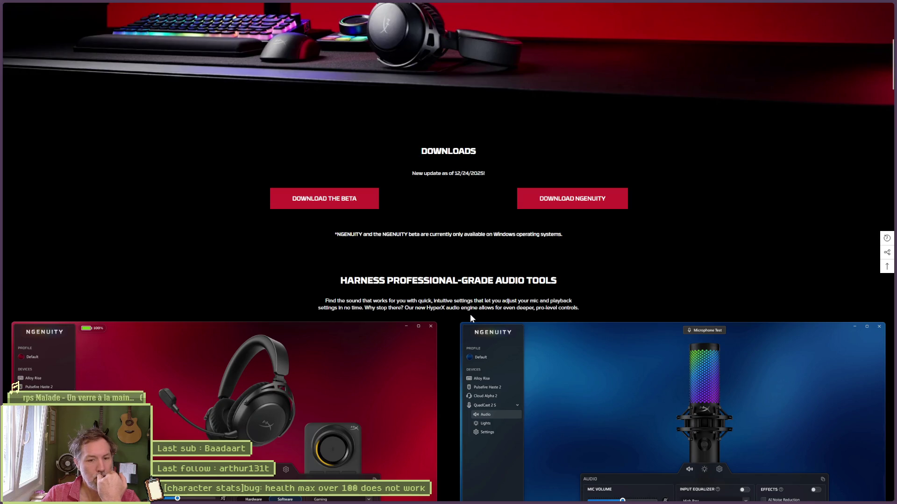
scroll(470, 317, down, 5)
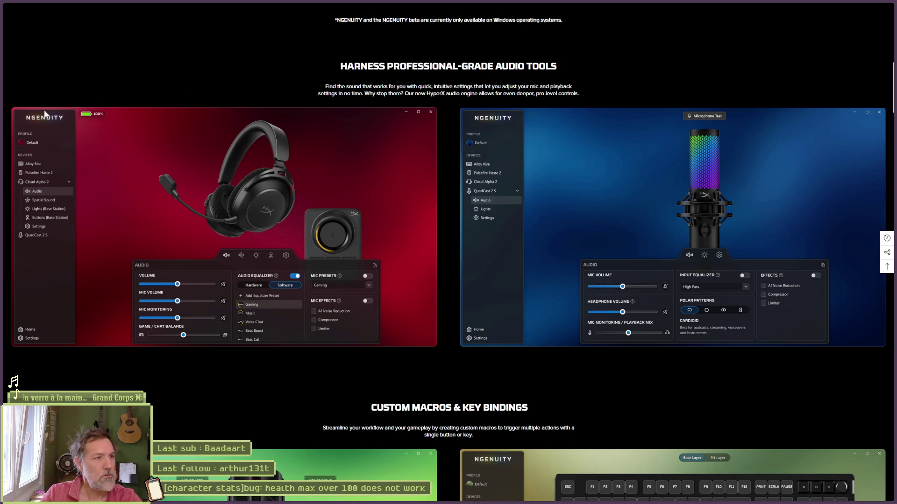
mouse_move(58, 65)
click(37, 88)
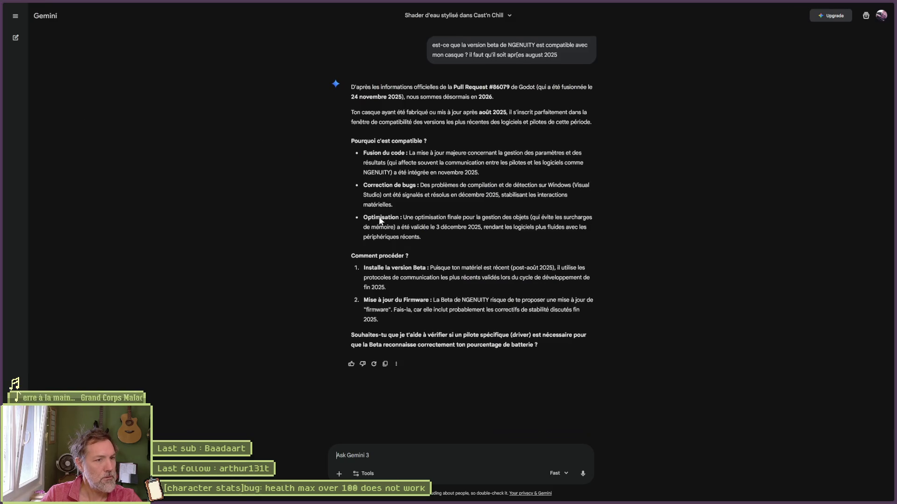
Scroll Gemini to the HyperX battery answer and open Windows Settings with Win+I.
scroll(494, 245, up, 15)
scroll(547, 238, up, 3)
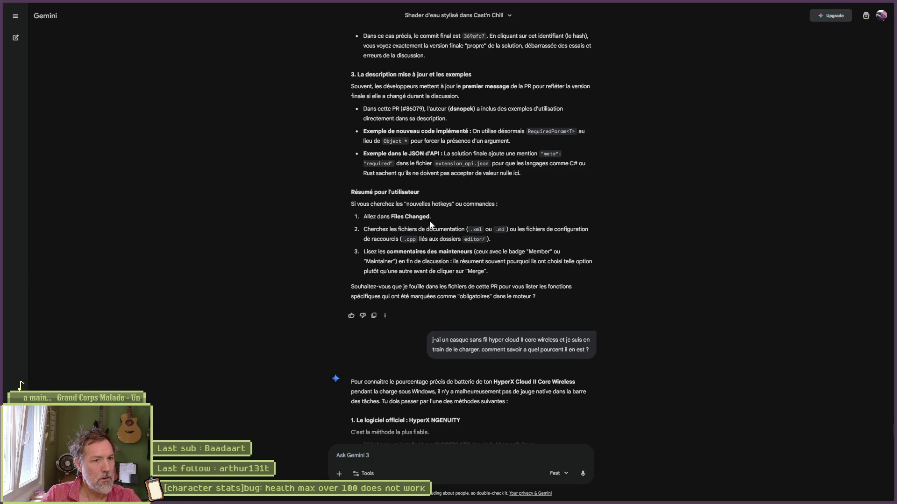
scroll(430, 221, down, 1)
scroll(424, 222, down, 8)
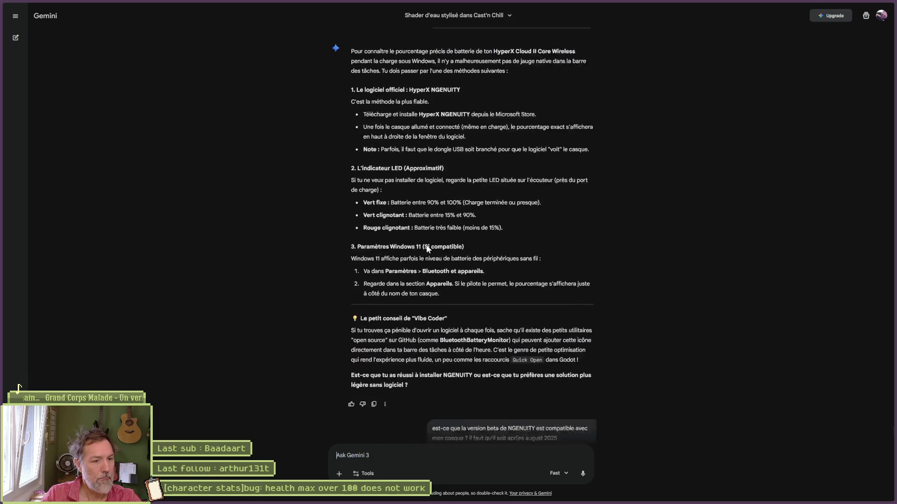
scroll(415, 252, down, 1)
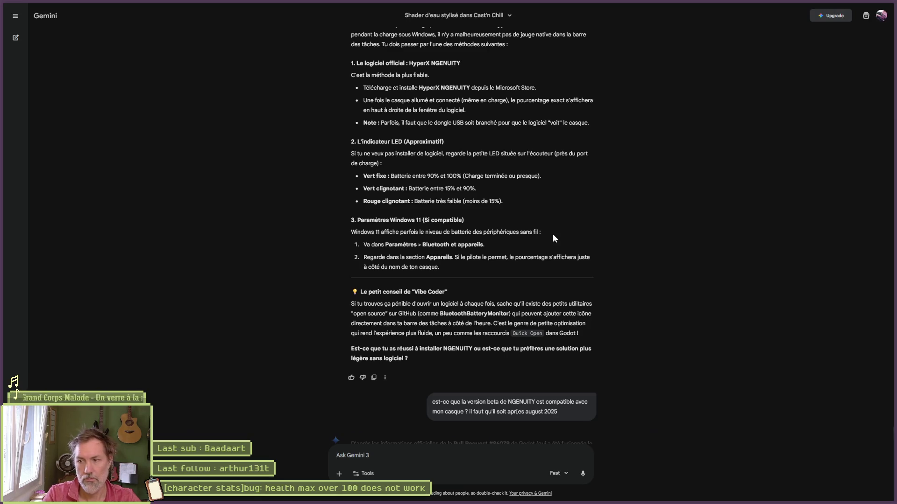
key(super+i)
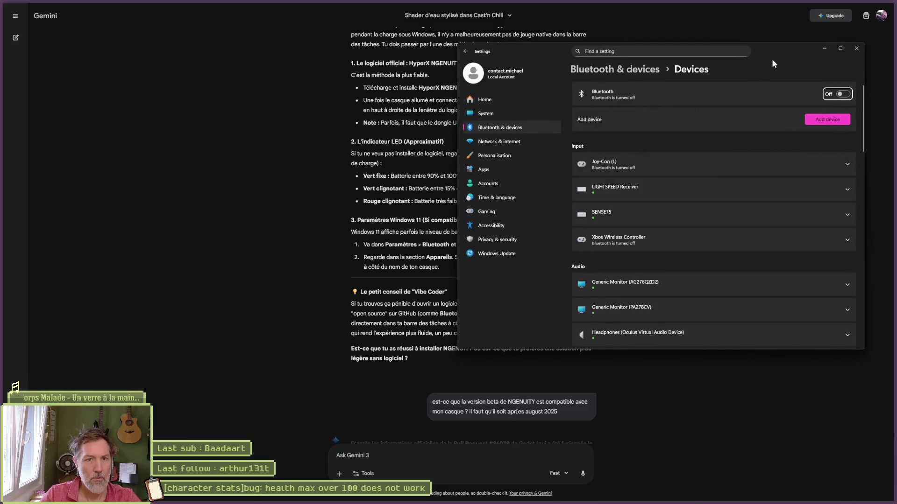
Centre the Settings window and open the HyperX Cloud II Core Wireless advanced sound properties.
mouse_move(783, 49)
mouse_down()
mouse_move(531, 260)
mouse_move(531, 282)
mouse_move(573, 122)
mouse_up()
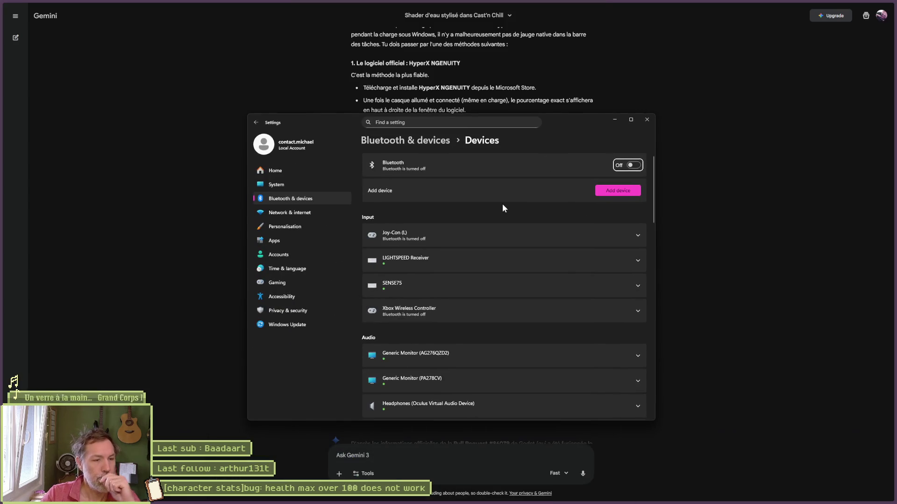
scroll(475, 211, down, 2)
scroll(455, 281, down, 1)
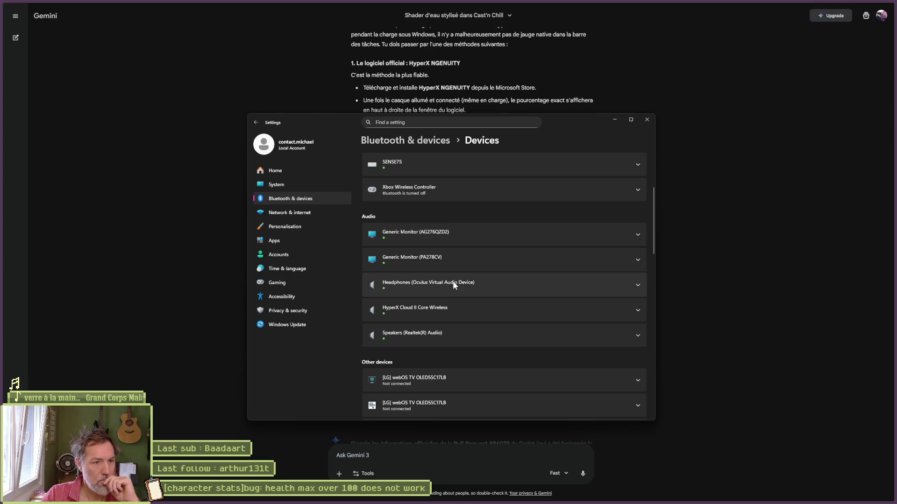
click(552, 310)
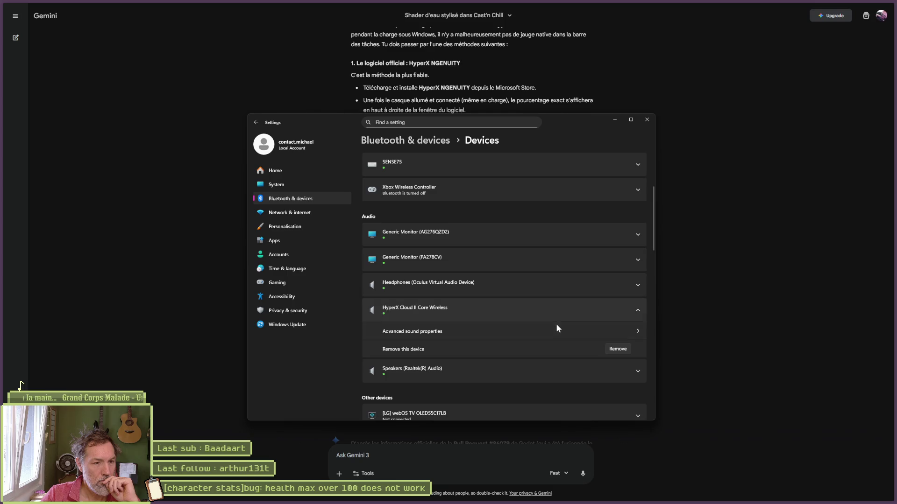
click(556, 333)
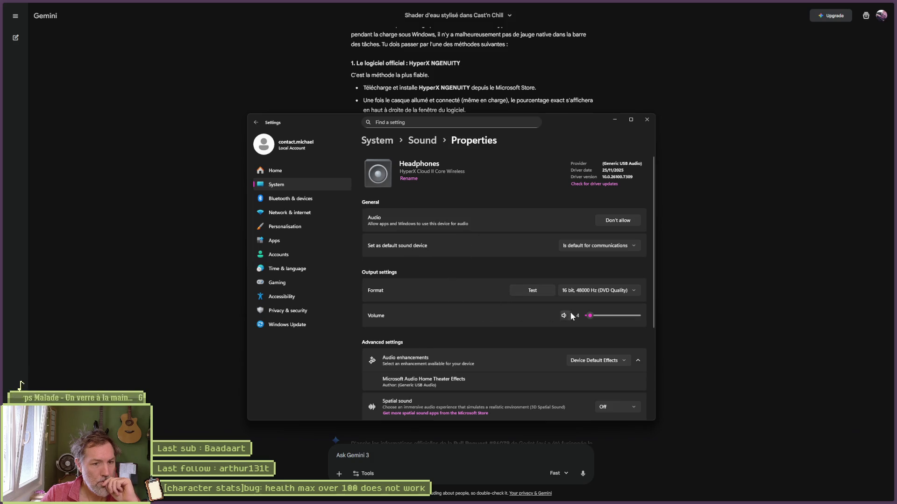
Keep the headset's audio enhancements on Device Default Effects and go back to the Devices list.
scroll(492, 323, down, 1)
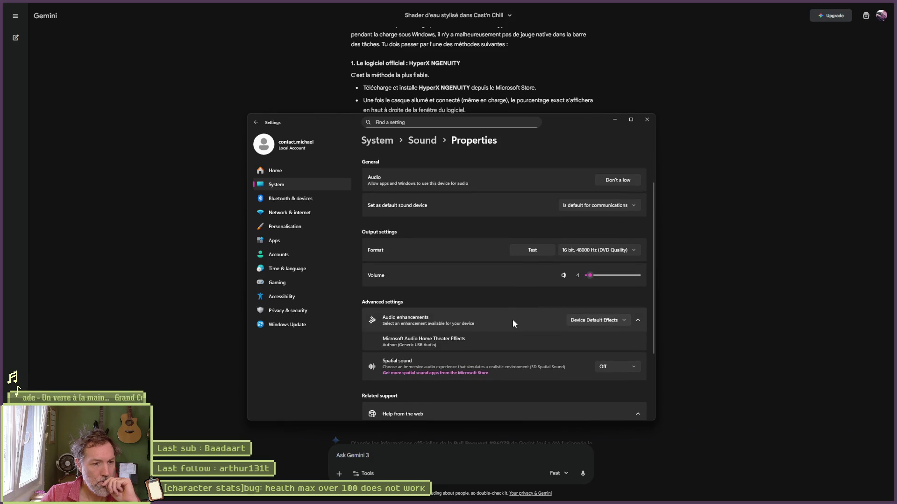
click(581, 321)
click(581, 321)
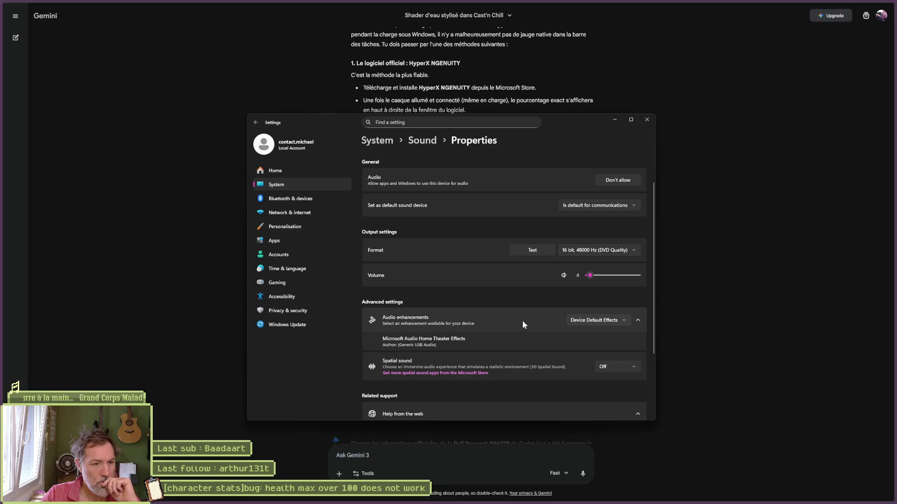
scroll(521, 319, down, 3)
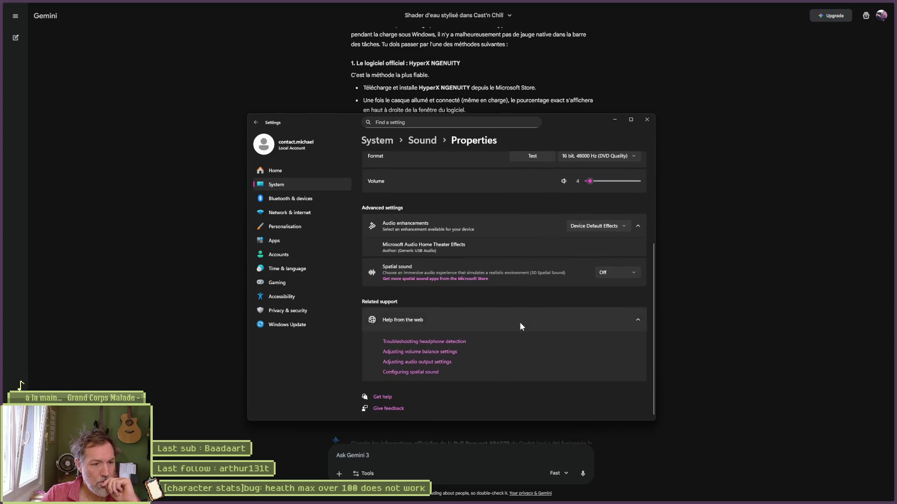
scroll(518, 317, up, 5)
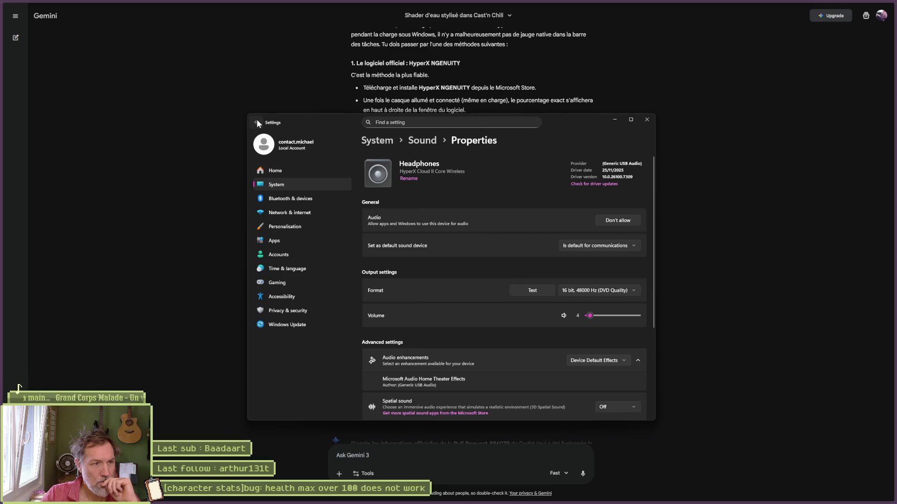
click(257, 122)
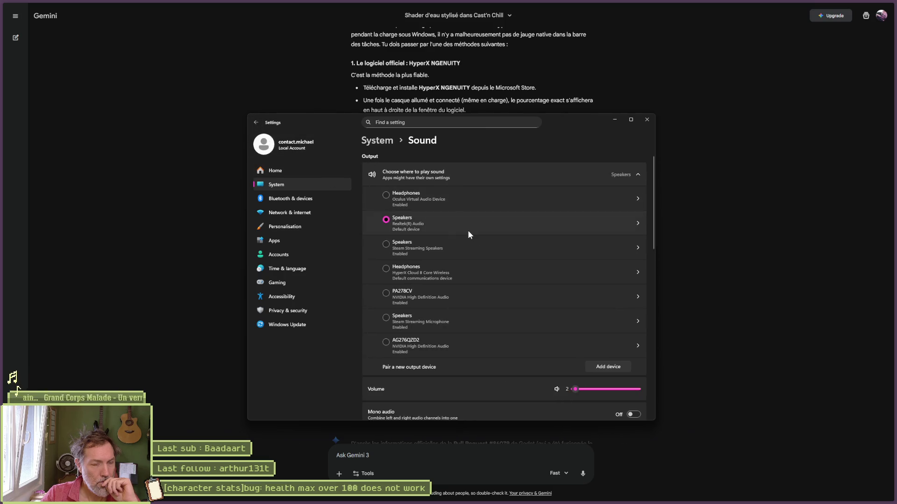
click(257, 123)
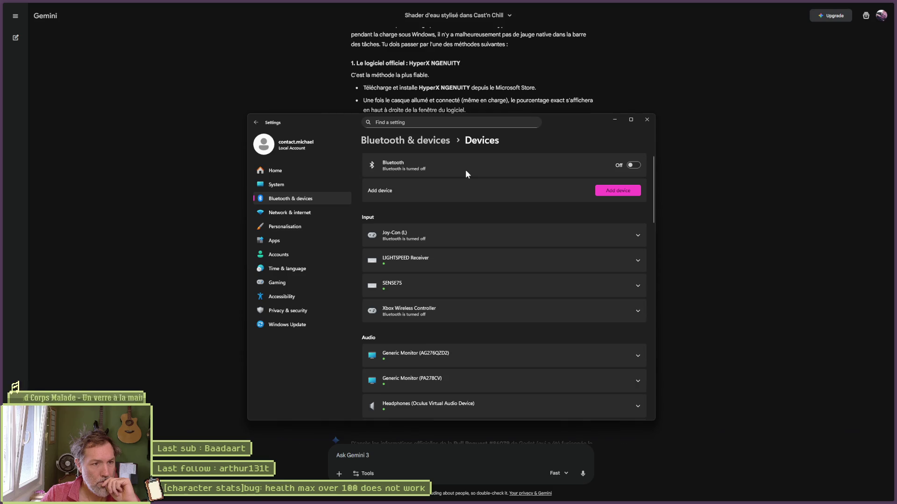
Scroll down the Devices page and open the classic Bluetooth settings dialog.
scroll(455, 294, down, 4)
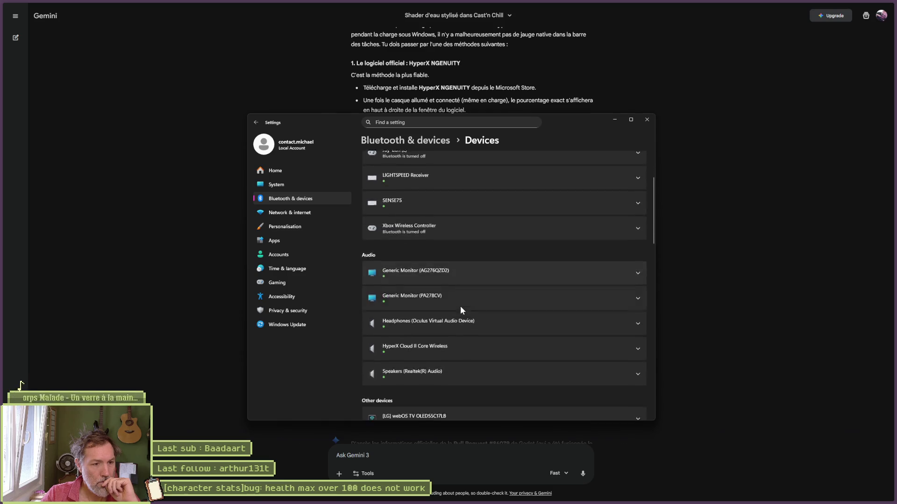
scroll(469, 312, down, 3)
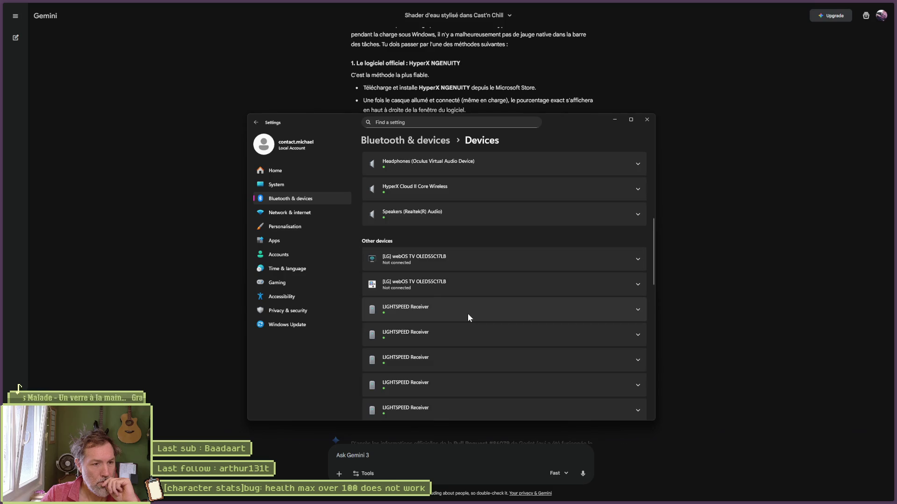
scroll(467, 313, down, 2)
scroll(467, 312, down, 2)
scroll(455, 299, down, 1)
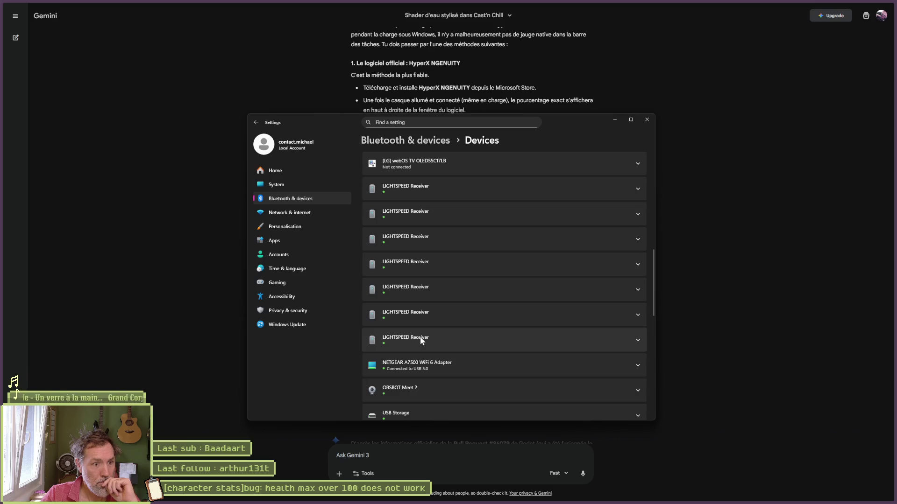
scroll(442, 335, down, 3)
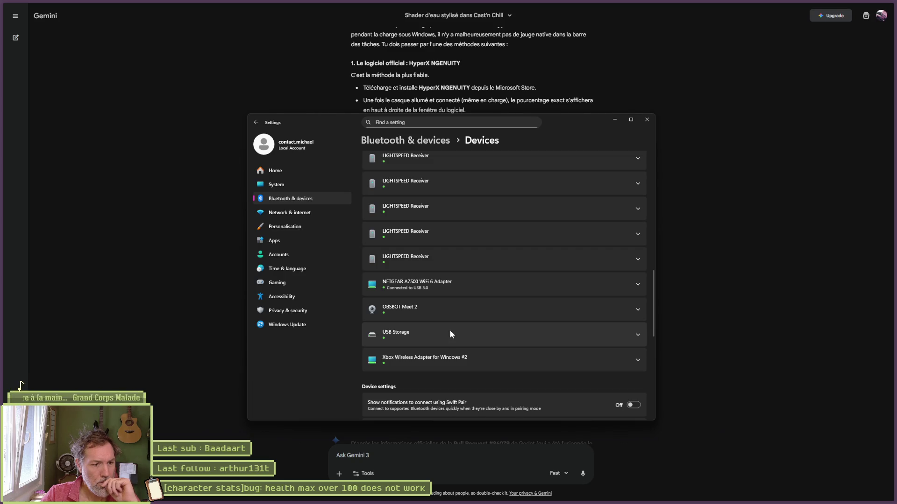
scroll(452, 331, down, 3)
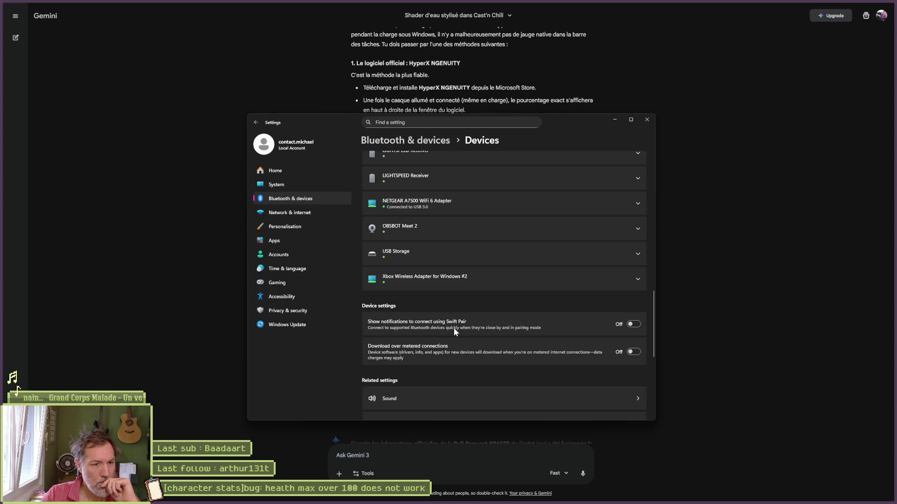
scroll(439, 350, down, 5)
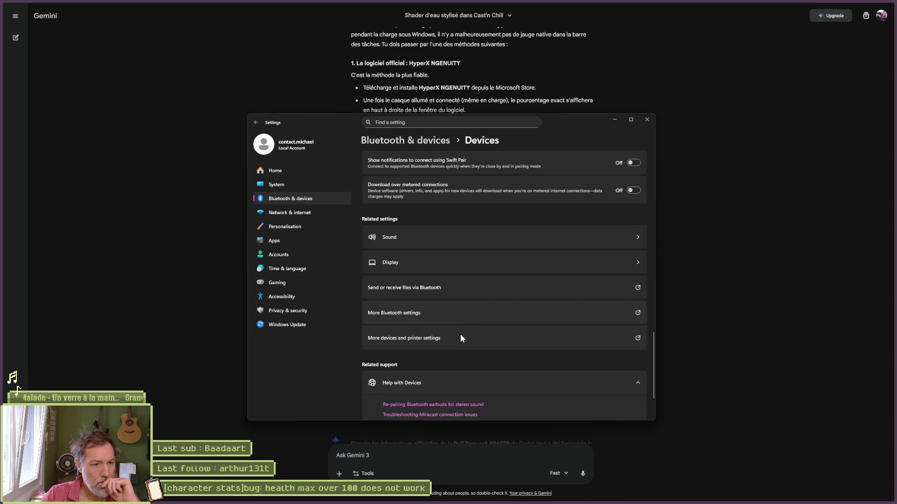
click(466, 323)
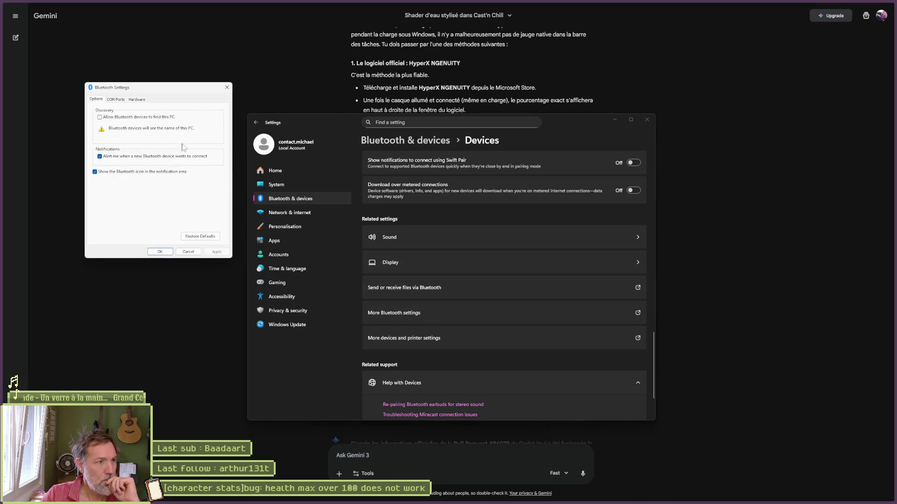
Check the Bluetooth adapter's Hardware tab, cancel, and select HyperX Cloud II Core Wireless in Devices and Printers.
click(134, 100)
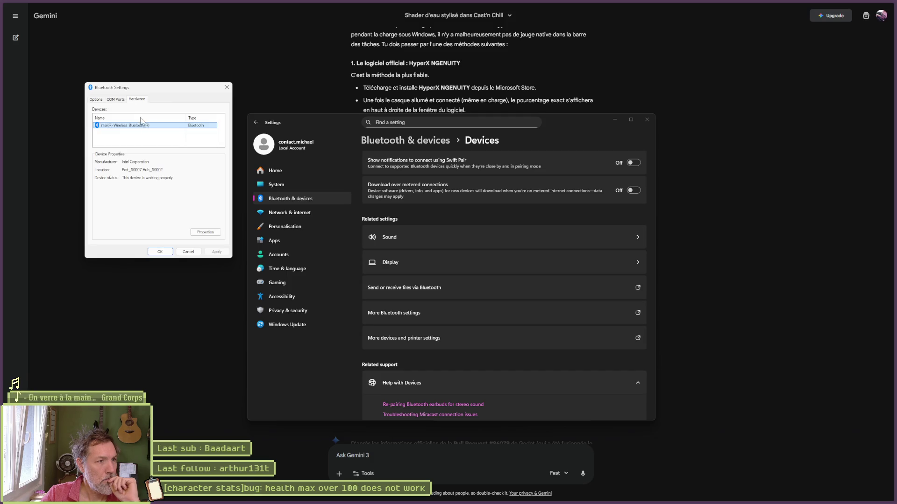
click(188, 252)
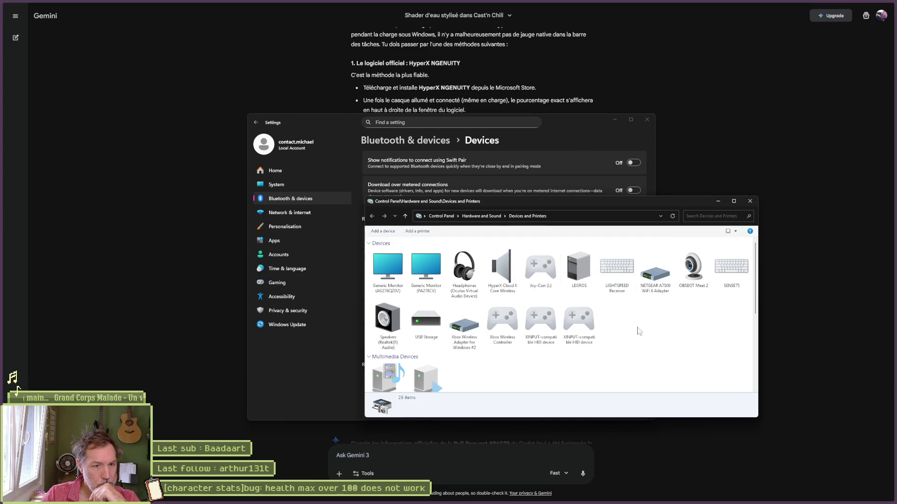
click(511, 277)
Inspect the driver and events of the HyperX headset's Headphones function.
double_click(511, 277)
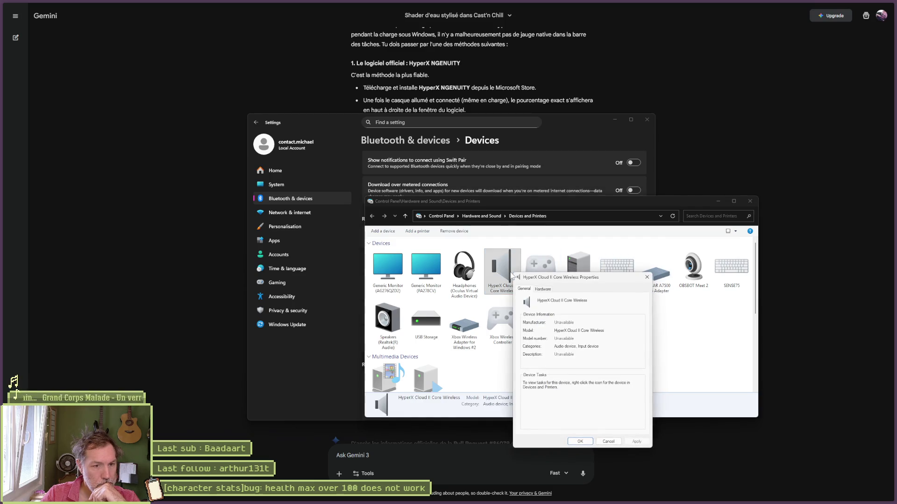
click(542, 290)
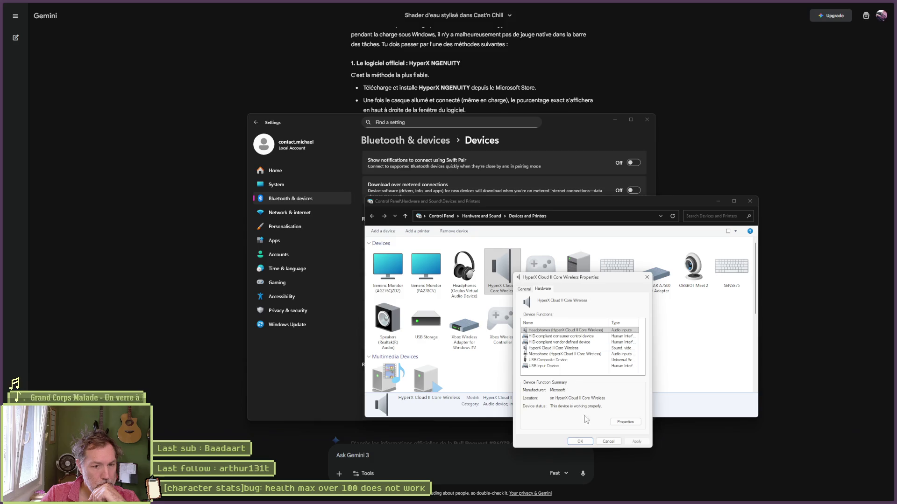
click(626, 423)
click(552, 317)
click(567, 317)
click(582, 316)
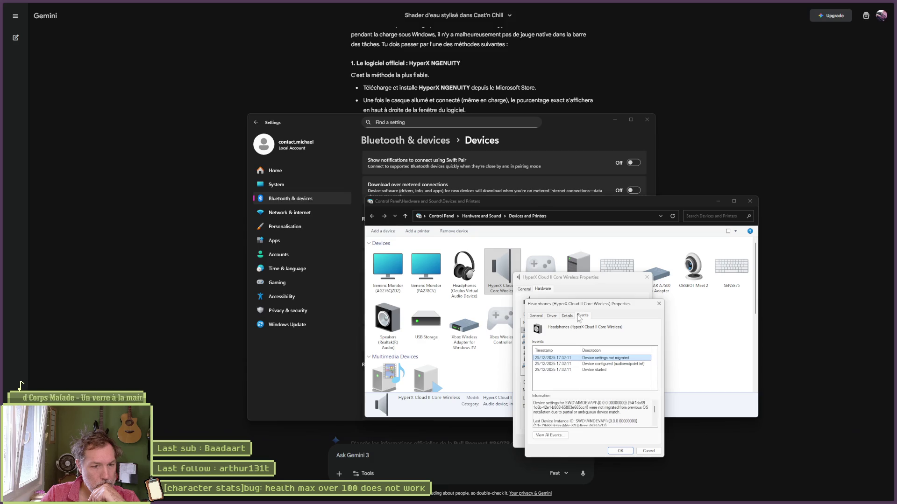
click(647, 452)
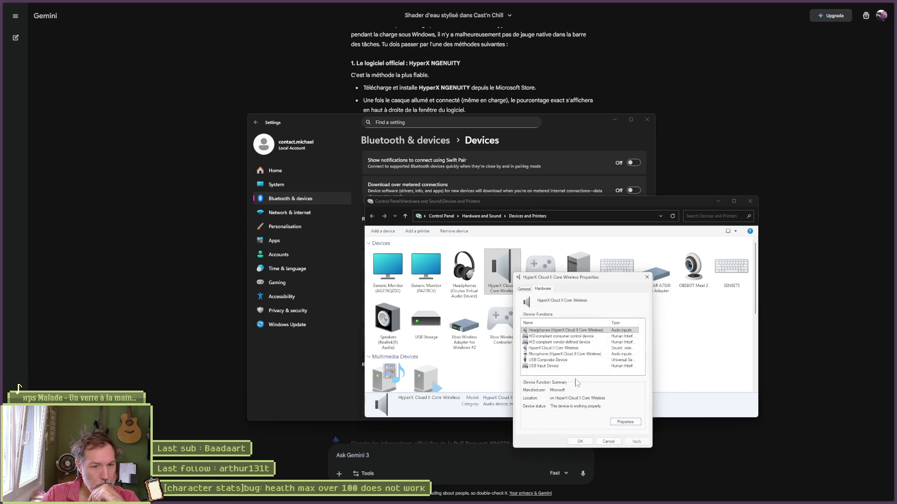
Open the headset microphone's properties and review its driver and event history.
click(577, 354)
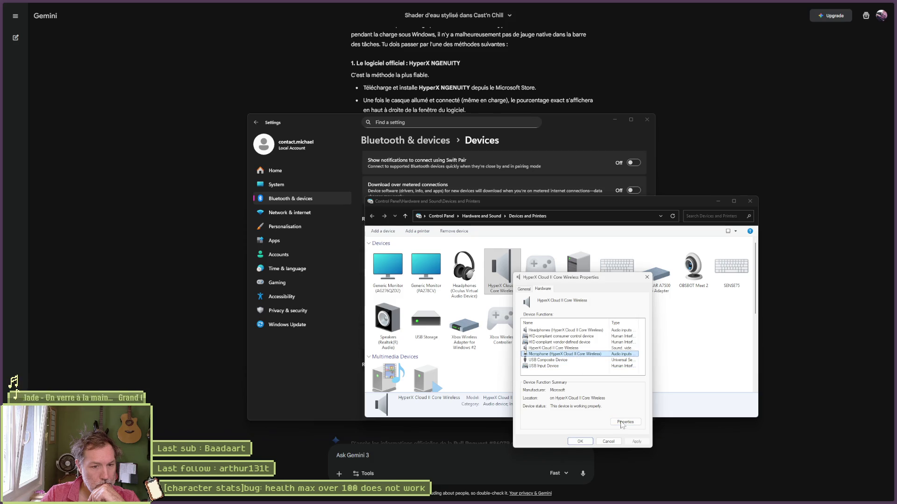
double_click(576, 354)
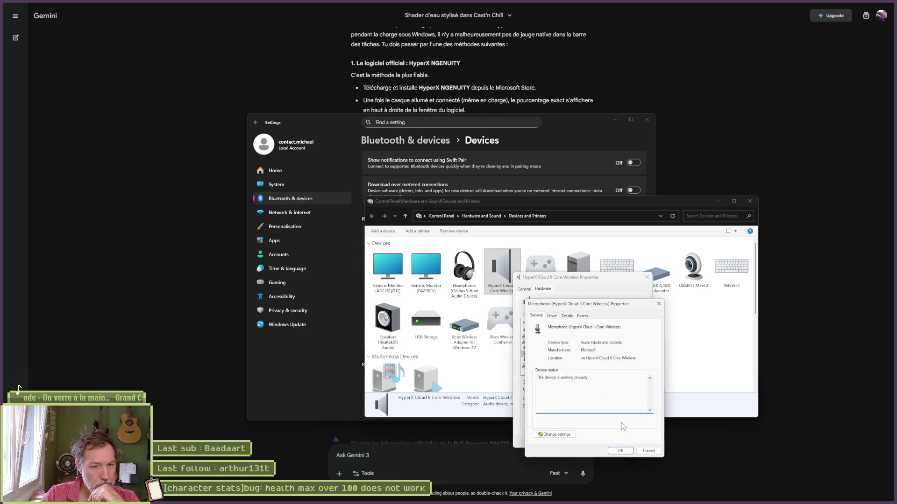
click(552, 316)
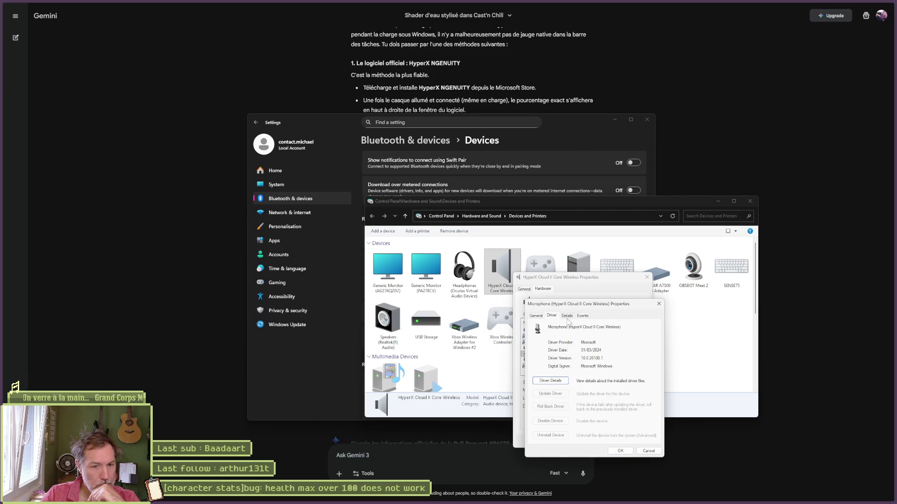
click(568, 316)
click(583, 316)
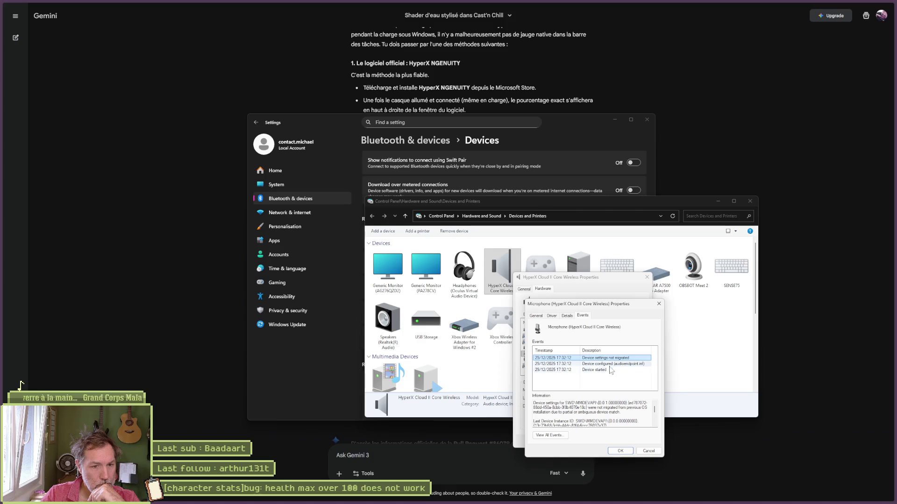
scroll(624, 418, down, 1)
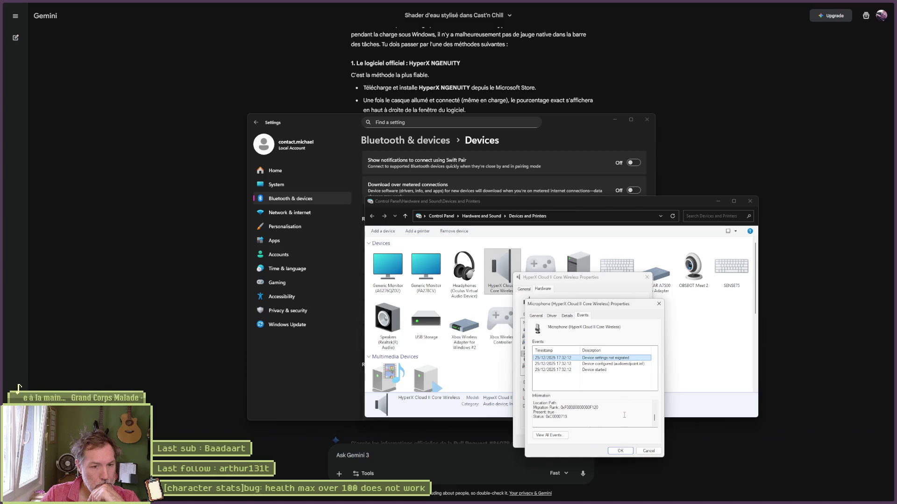
scroll(624, 414, down, 1)
scroll(624, 415, down, 2)
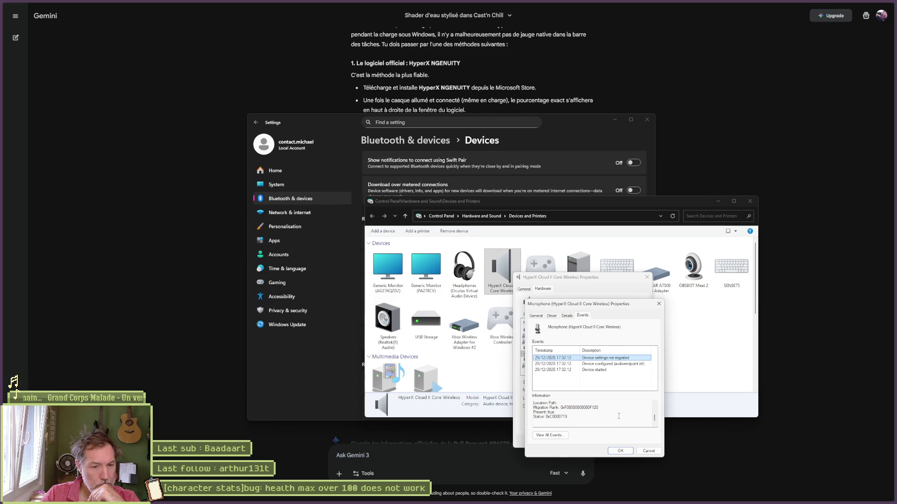
scroll(618, 416, up, 1)
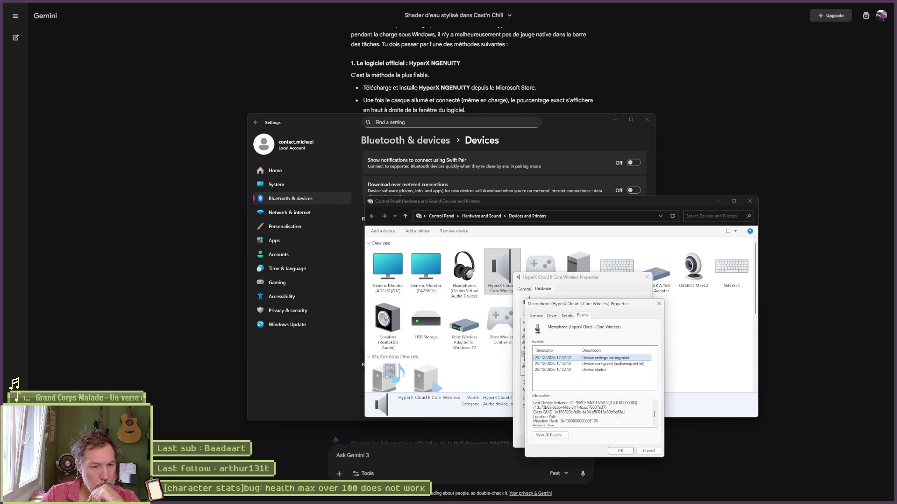
scroll(617, 414, up, 1)
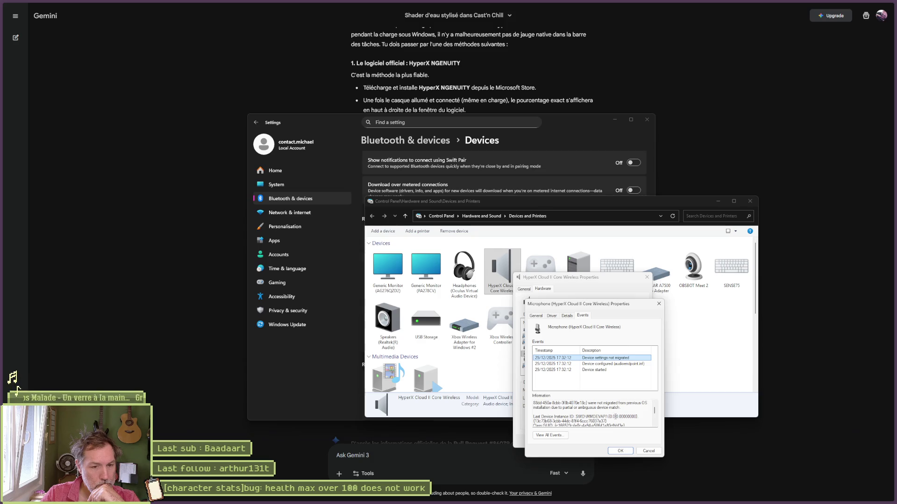
scroll(615, 417, up, 1)
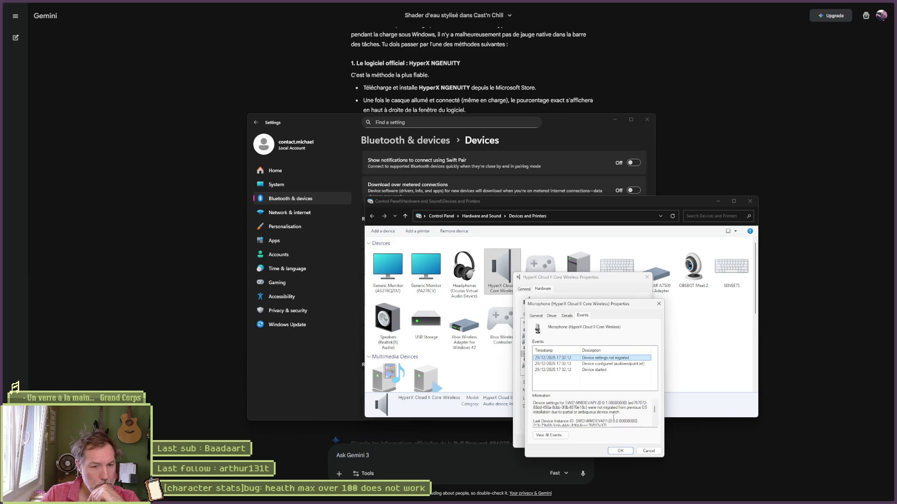
Close the property dialogs and open the HyperX headset's sound settings.
click(620, 451)
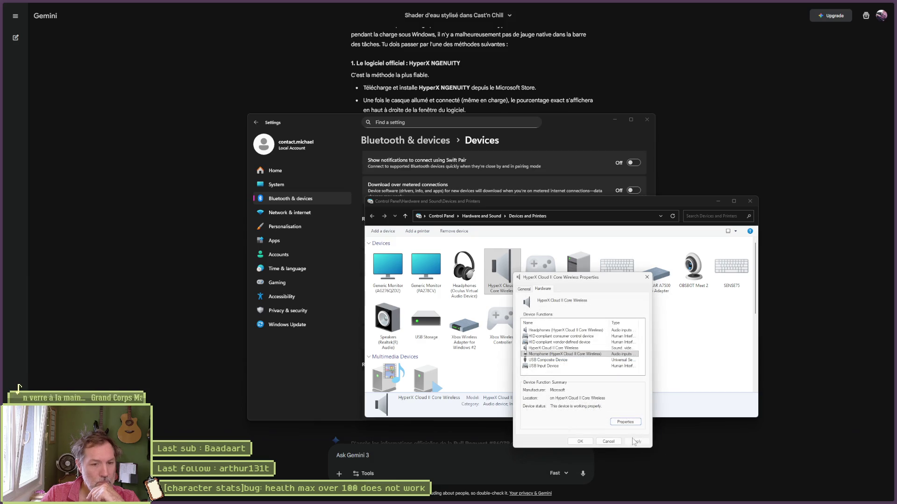
click(609, 439)
right_click(506, 282)
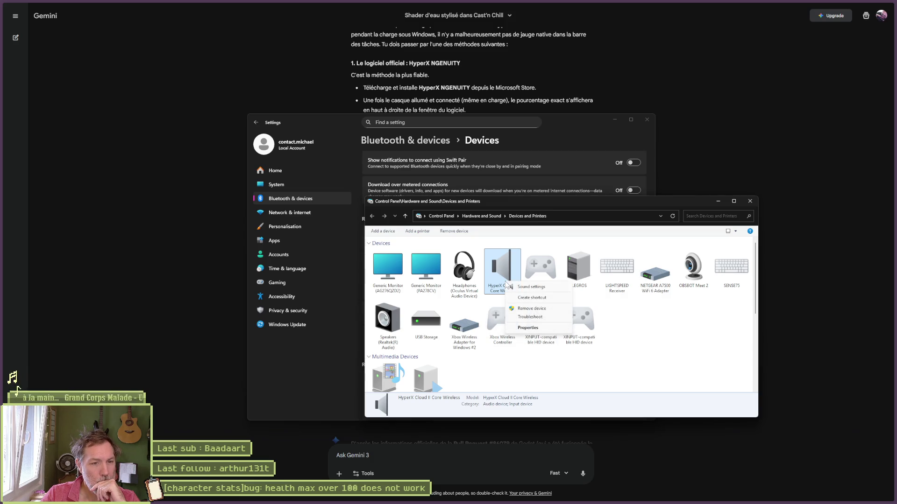
click(527, 286)
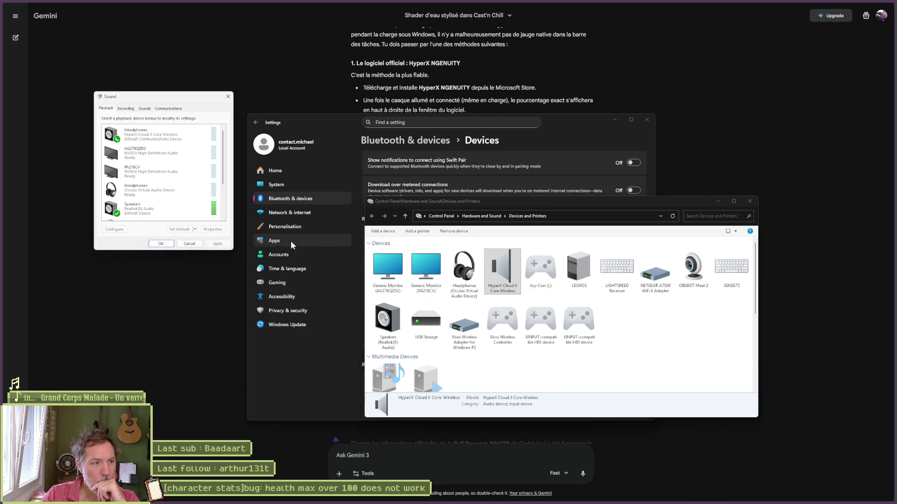
Open the properties of the HyperX headphones playback device.
scroll(170, 182, down, 1)
scroll(170, 182, down, 3)
scroll(211, 195, down, 1)
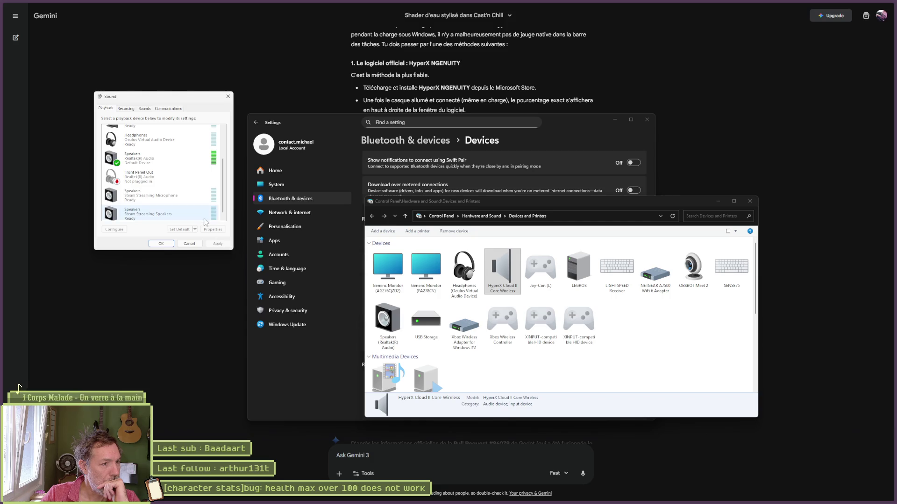
scroll(204, 221, down, 1)
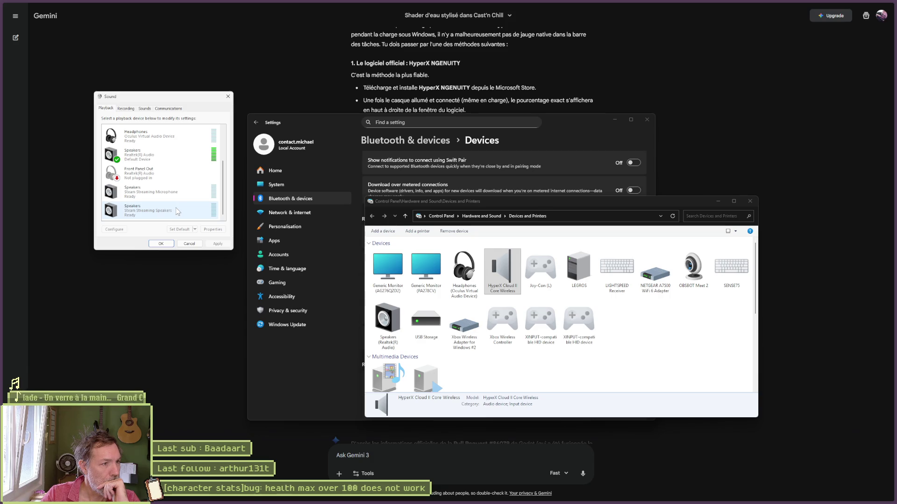
scroll(176, 207, up, 3)
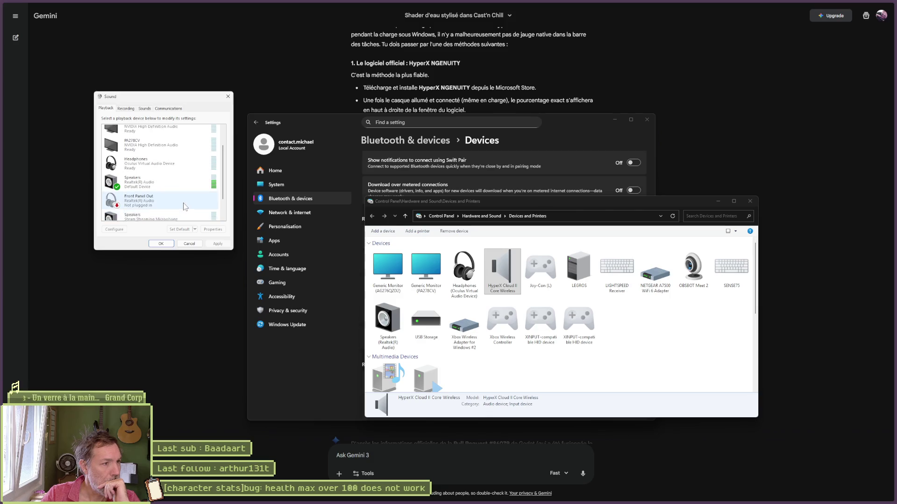
scroll(185, 207, up, 1)
scroll(180, 194, up, 1)
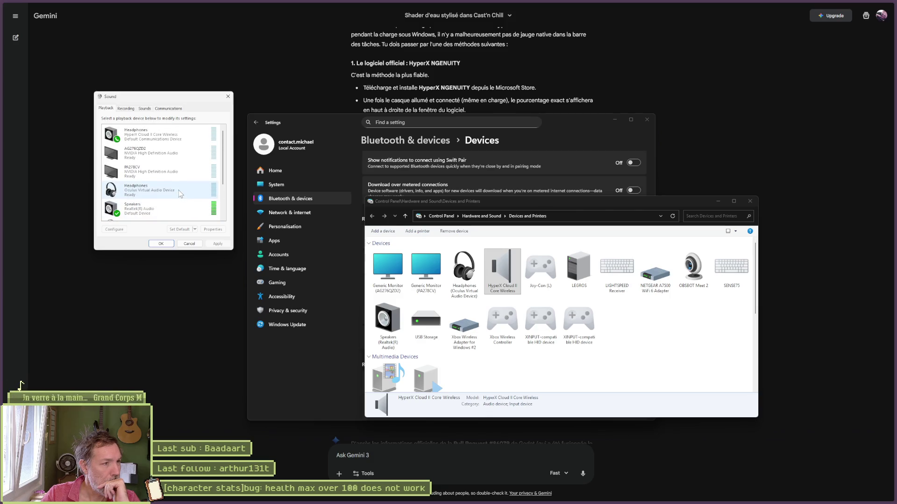
double_click(183, 139)
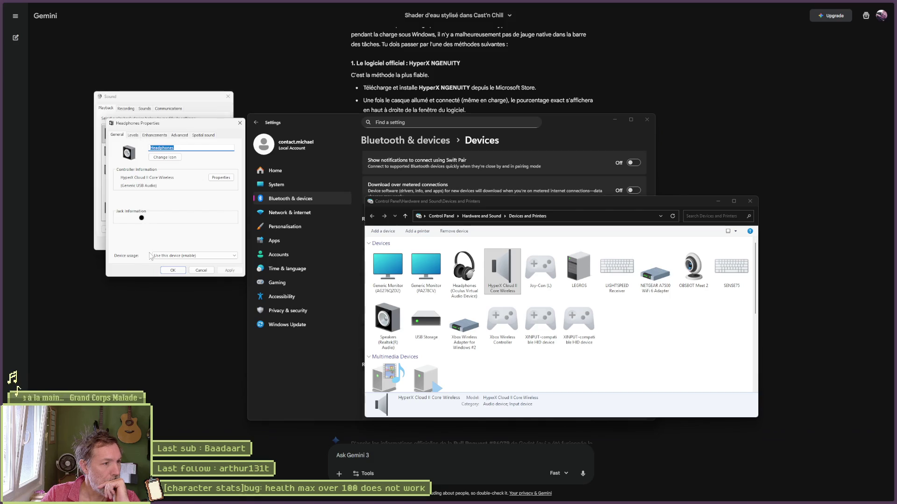
Inspect the headset controller's detailed properties, then view the headphones' Levels.
click(210, 180)
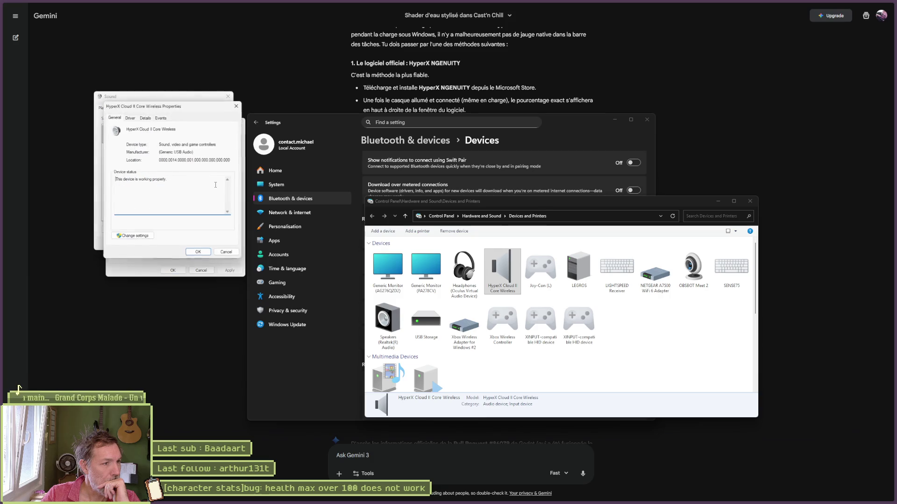
click(131, 117)
click(146, 117)
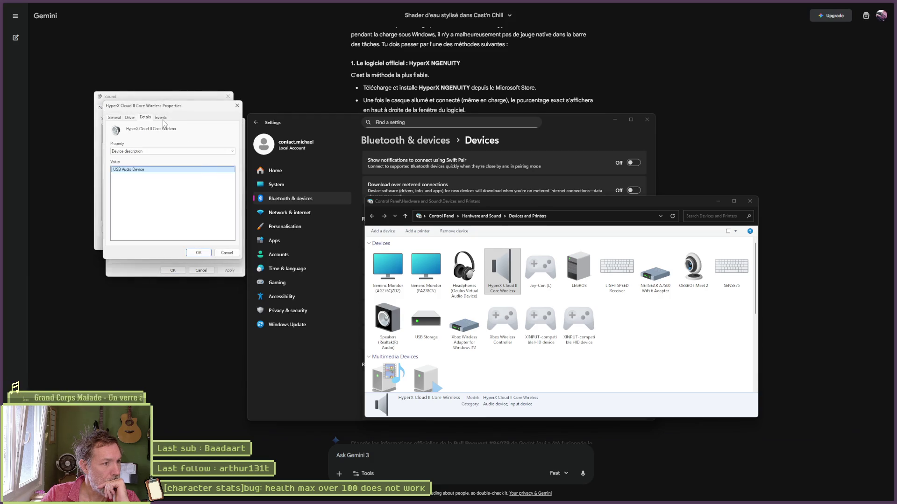
click(227, 253)
click(133, 137)
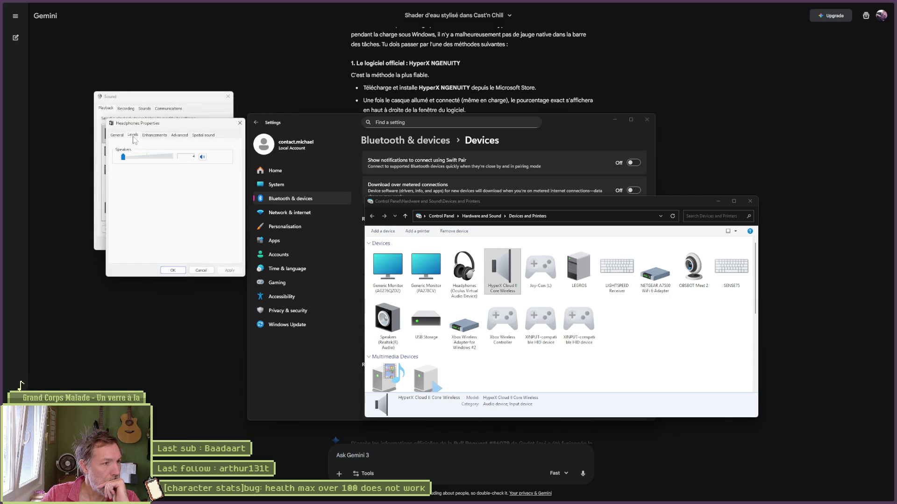
Review Enhancements with Bass Boost, the Advanced default format, and Spatial sound without changes.
click(158, 135)
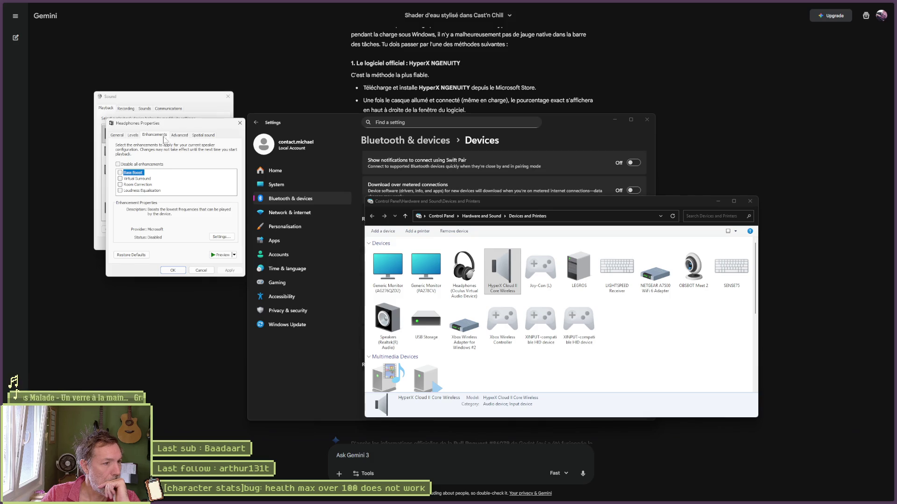
click(215, 237)
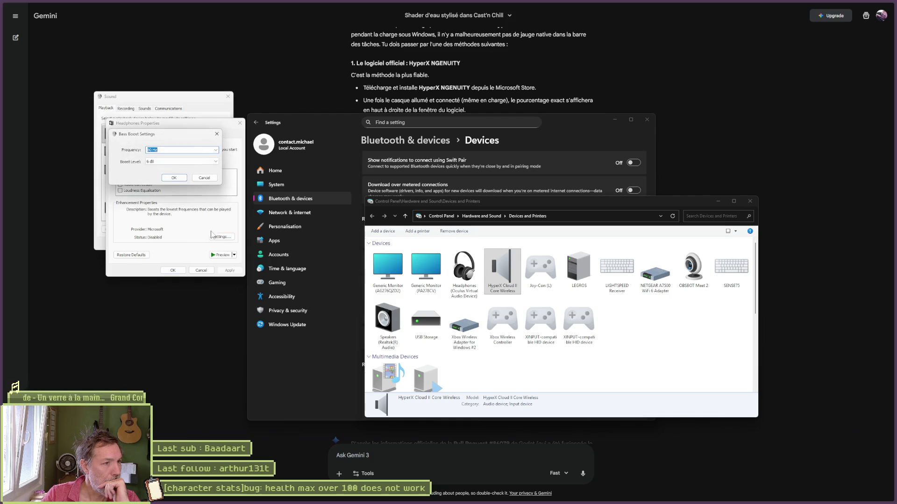
click(204, 178)
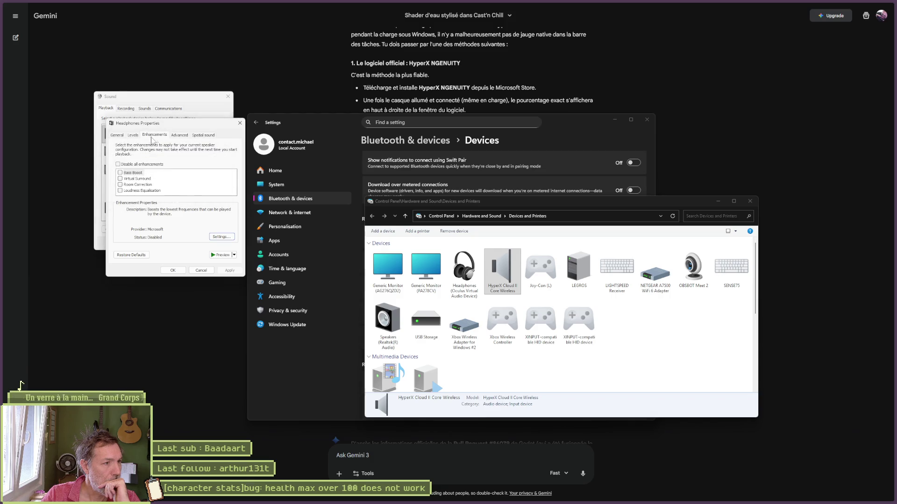
click(179, 135)
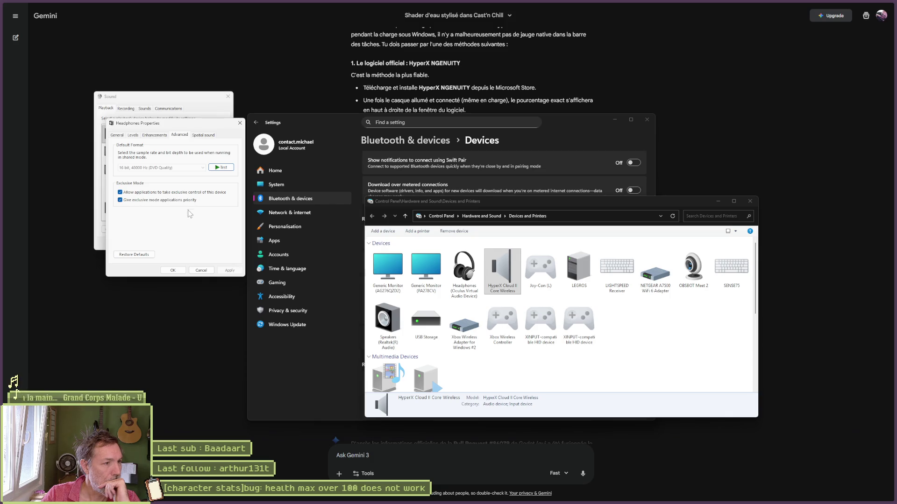
click(199, 135)
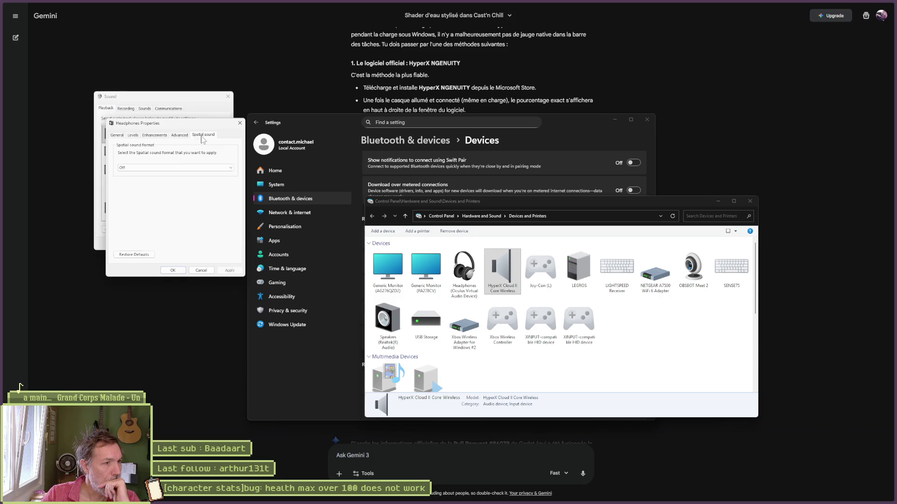
Close the sound, Devices and Printers and Settings windows and minimize the browser.
click(201, 270)
click(195, 243)
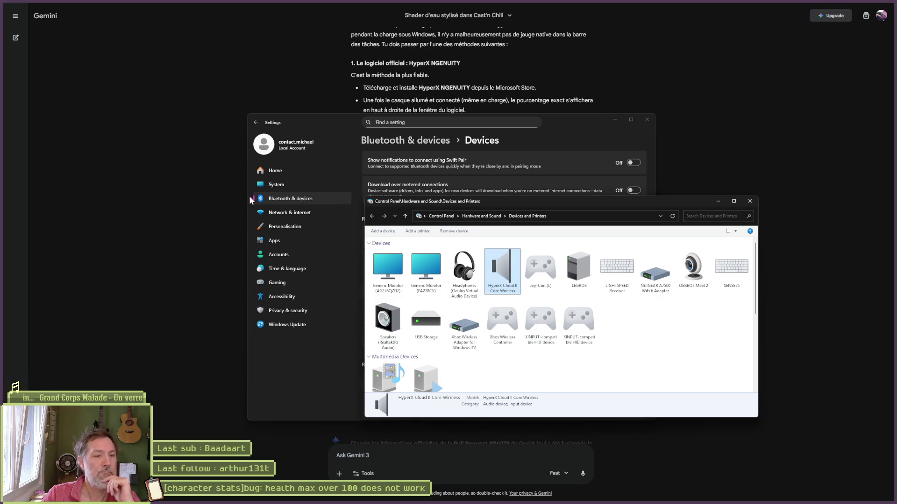
click(749, 202)
click(647, 120)
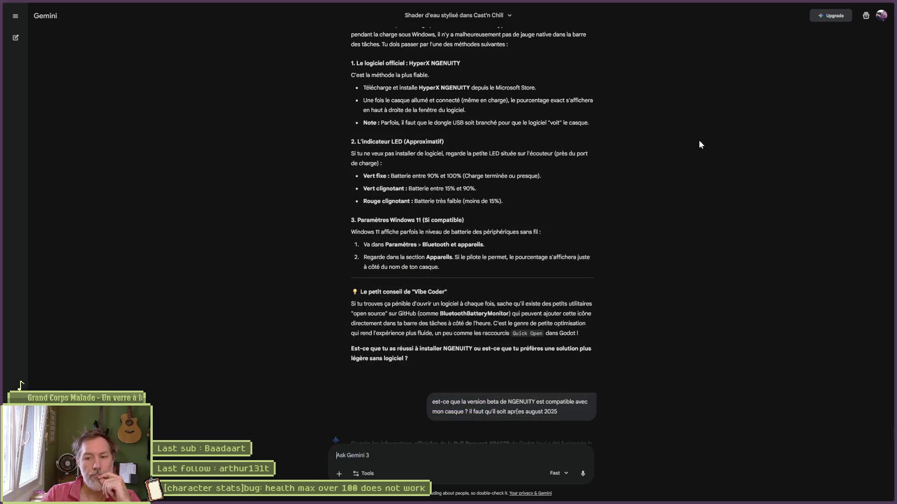
click(859, 4)
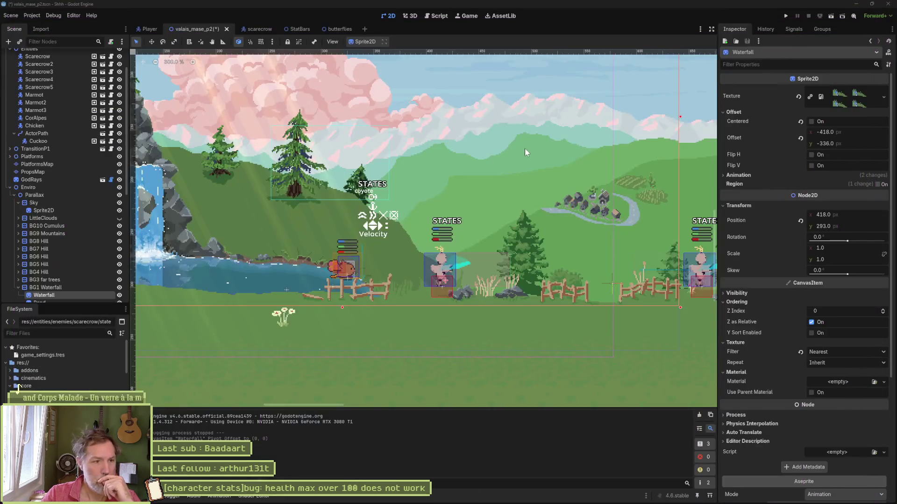
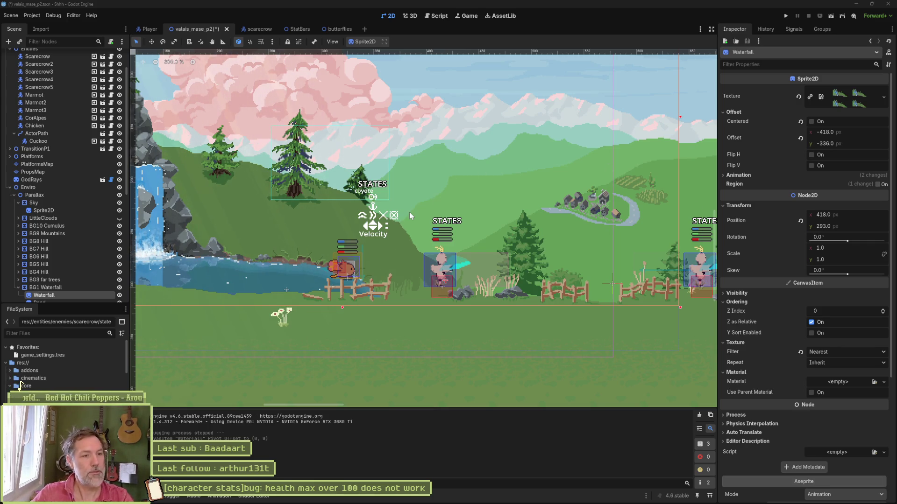
Open character_stats.gd, select health_value on line 8, and prepare a Find in Files search for it.
click(438, 19)
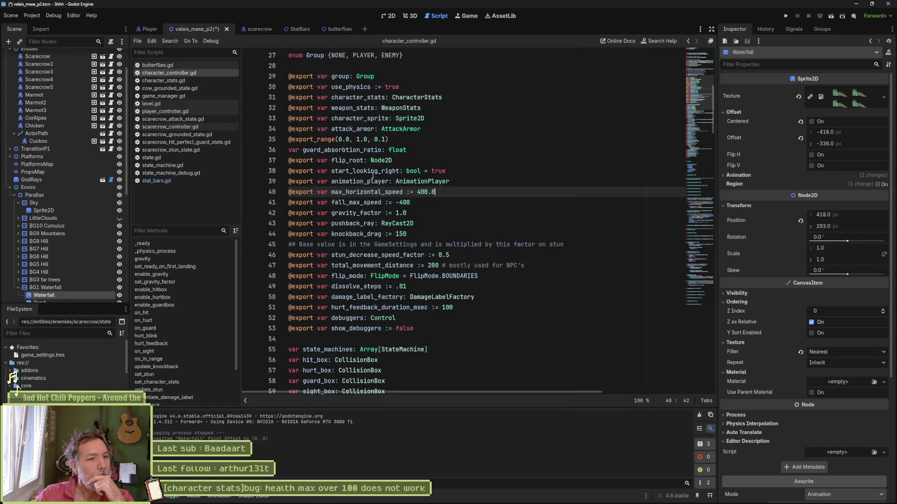
click(178, 81)
double_click(330, 128)
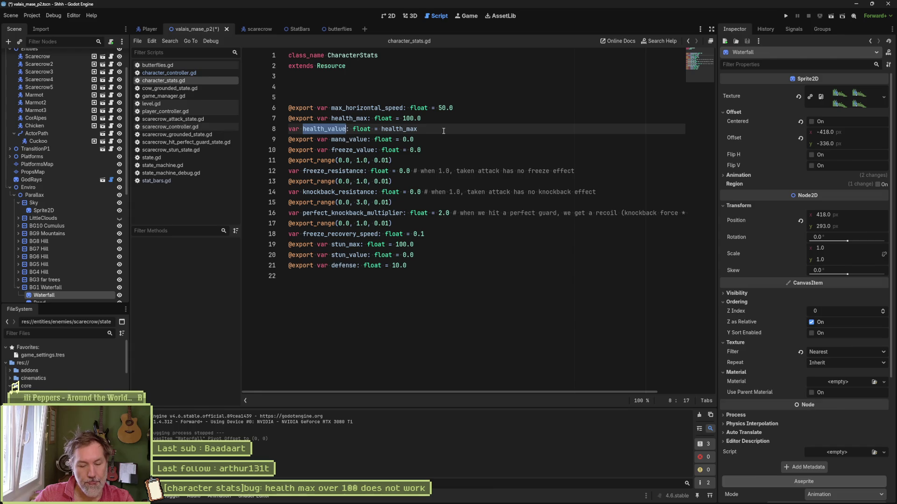
key(ctrl+shift+f)
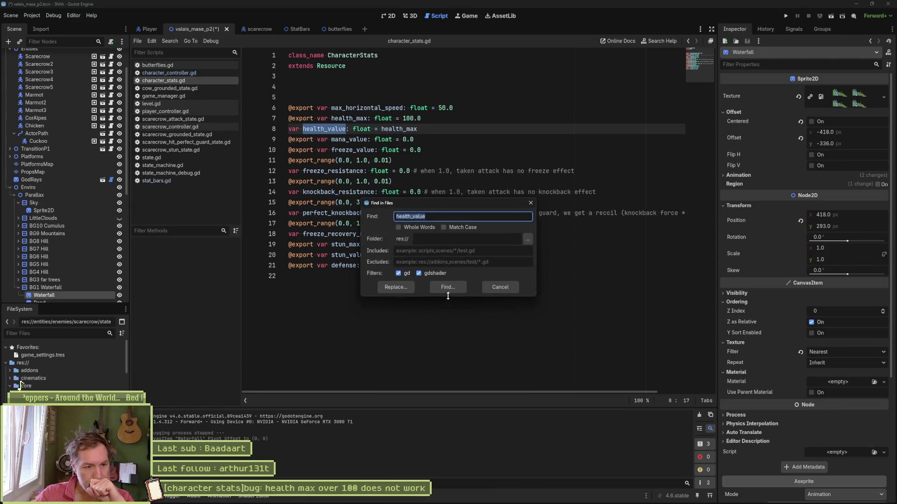
Run the health_value search and enlarge the results panel to show all 11 matches in 8 files.
click(448, 287)
drag(472, 416, 473, 357)
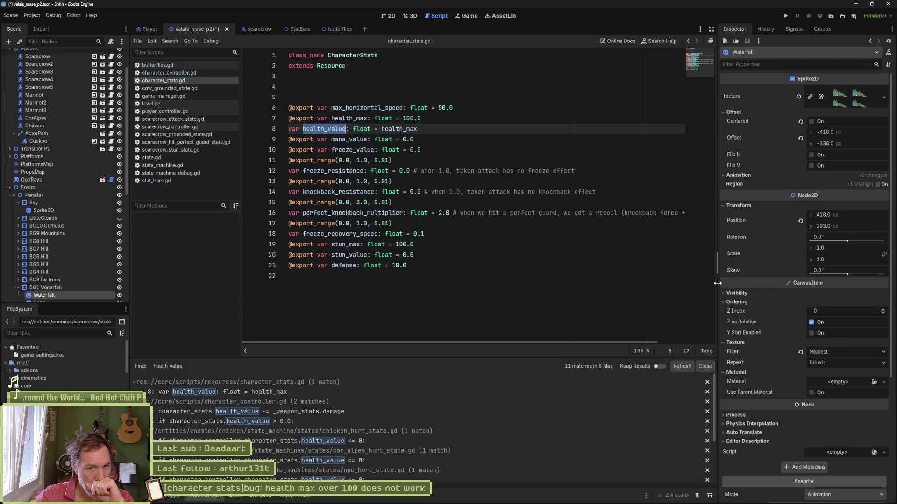
drag(720, 284, 699, 280)
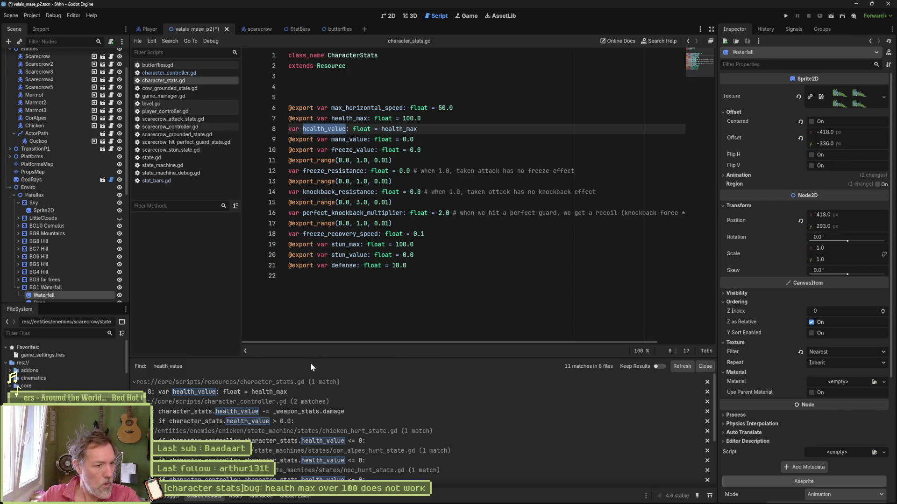
Open the character_controller.gd match at line 324, then start a new project search for 'persist'.
click(326, 414)
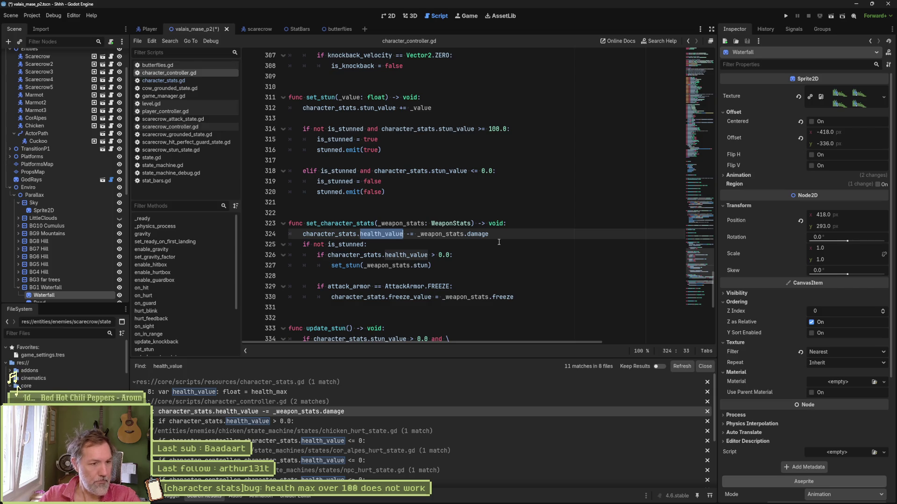
scroll(195, 283, down, 3)
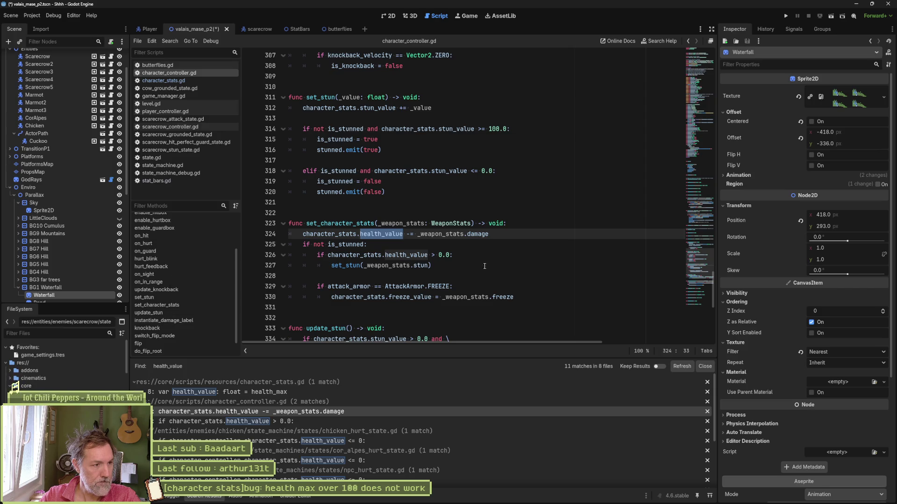
key(ctrl+shift+f)
text(persist)
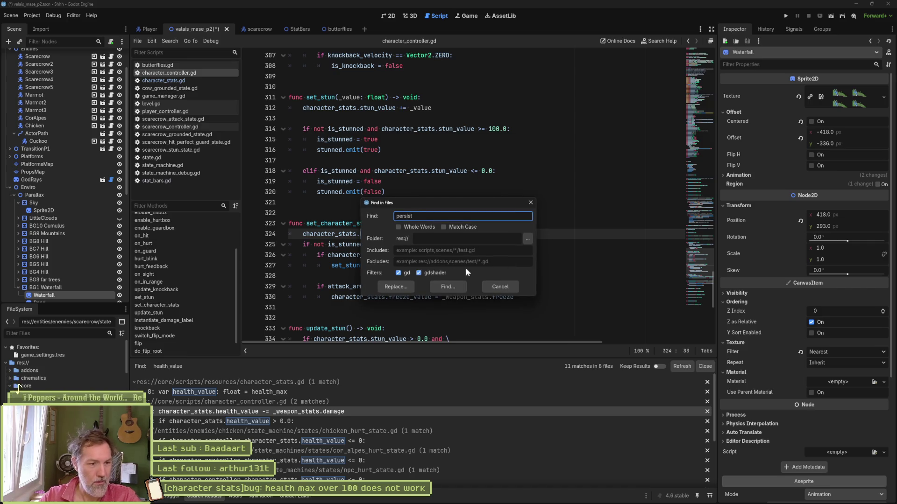
Run the 'persist' search (18 matches in 9 files) and open the persist_player_stats call in player_controller.gd.
click(448, 287)
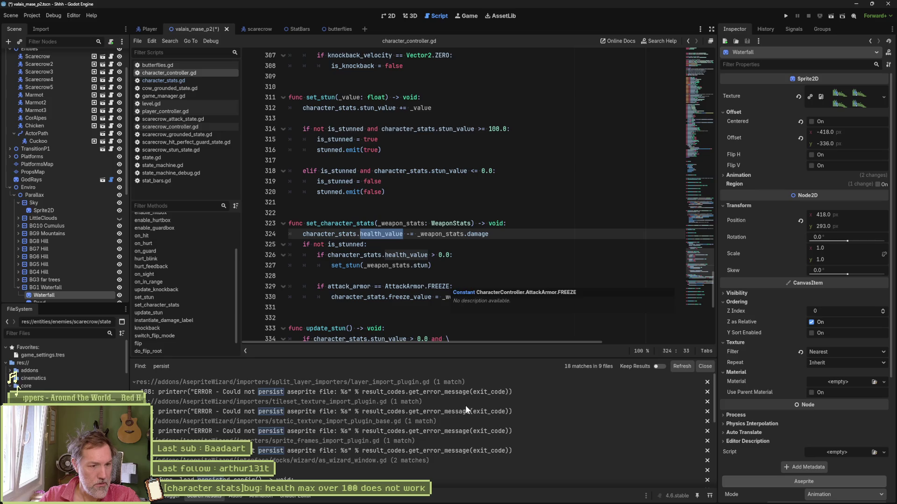
scroll(410, 442, down, 3)
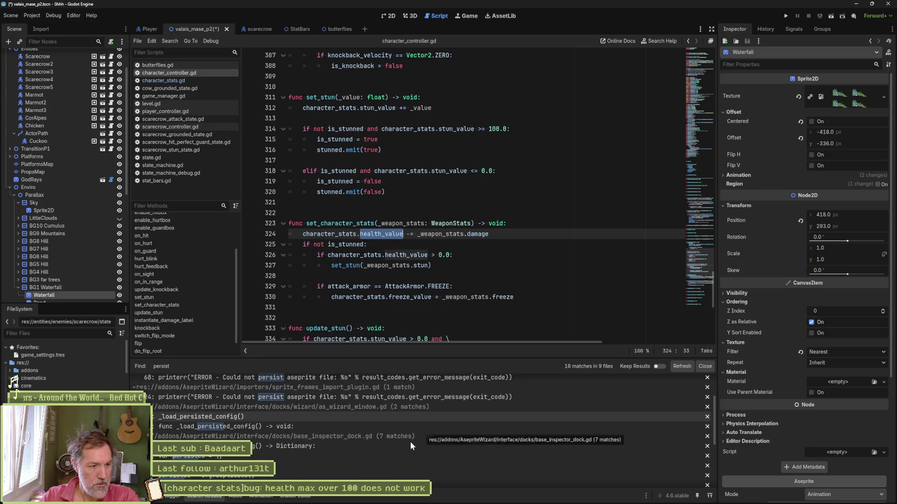
scroll(410, 441, down, 2)
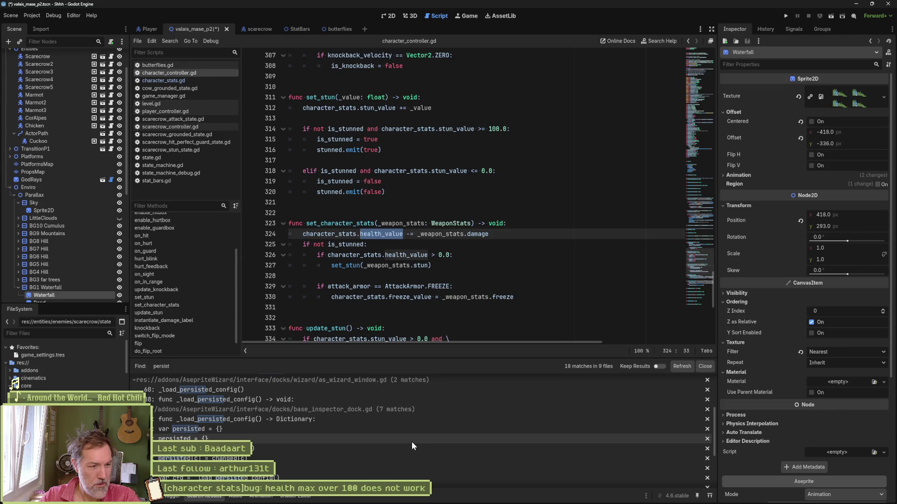
scroll(412, 441, down, 2)
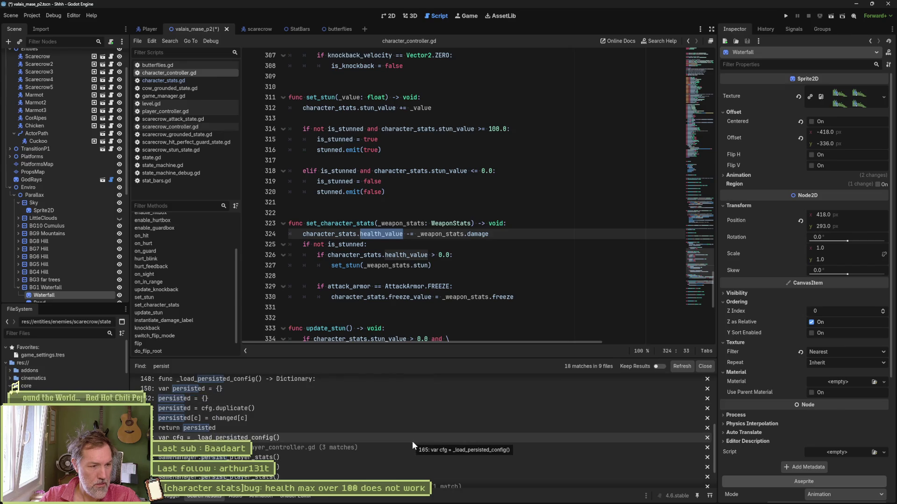
click(307, 457)
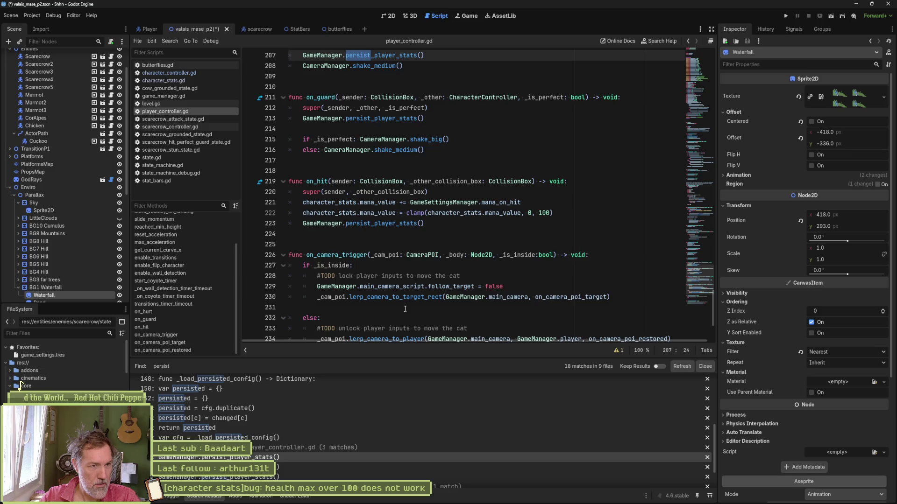
Jump from the call to the persist_player_stats definition in game_manager.gd.
scroll(422, 253, up, 2)
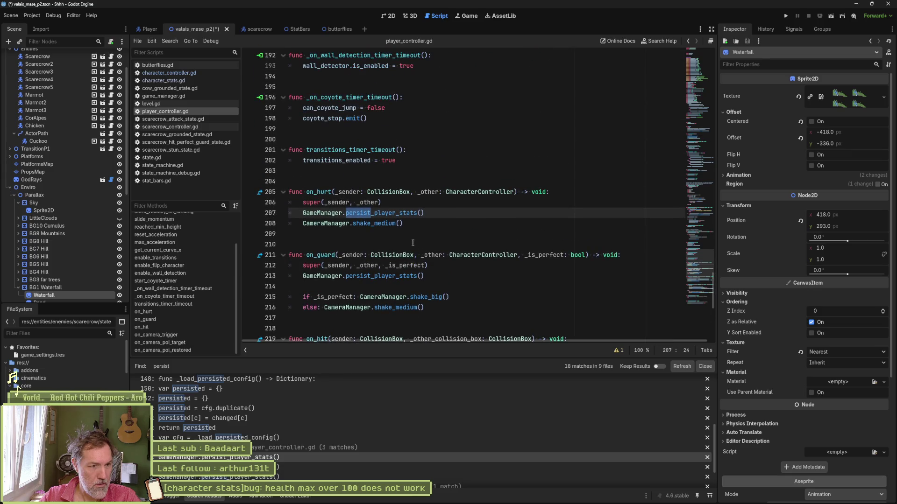
click(392, 213)
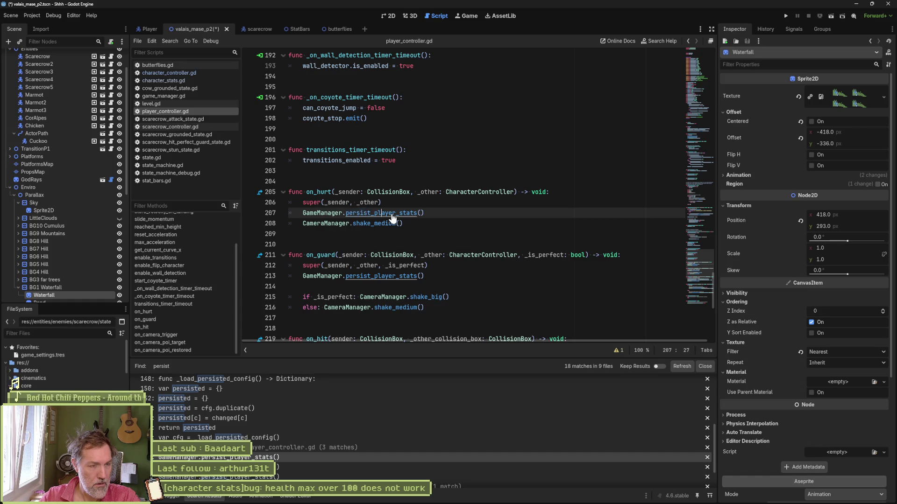
ctrl+click(391, 213)
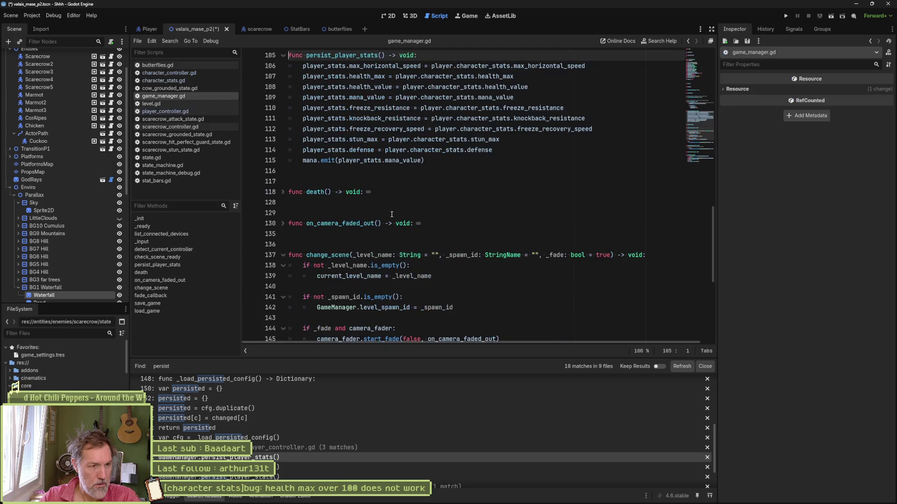
scroll(392, 213, up, 4)
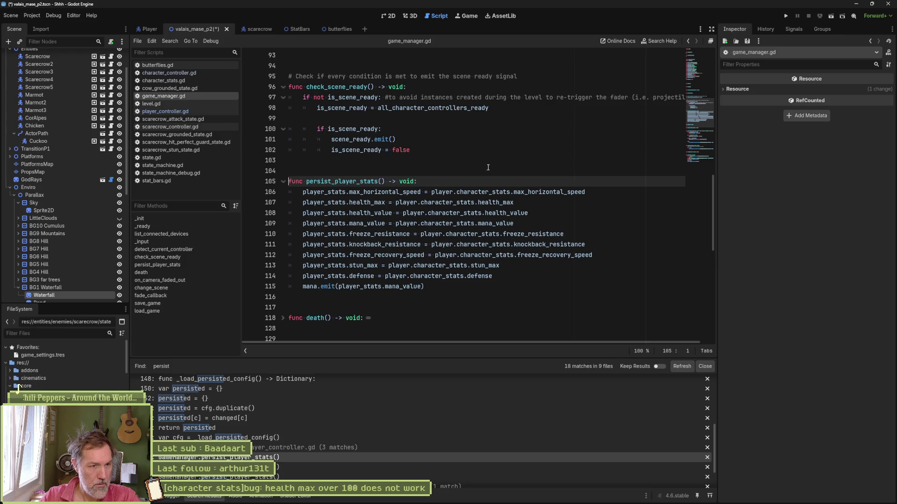
right_click(166, 97)
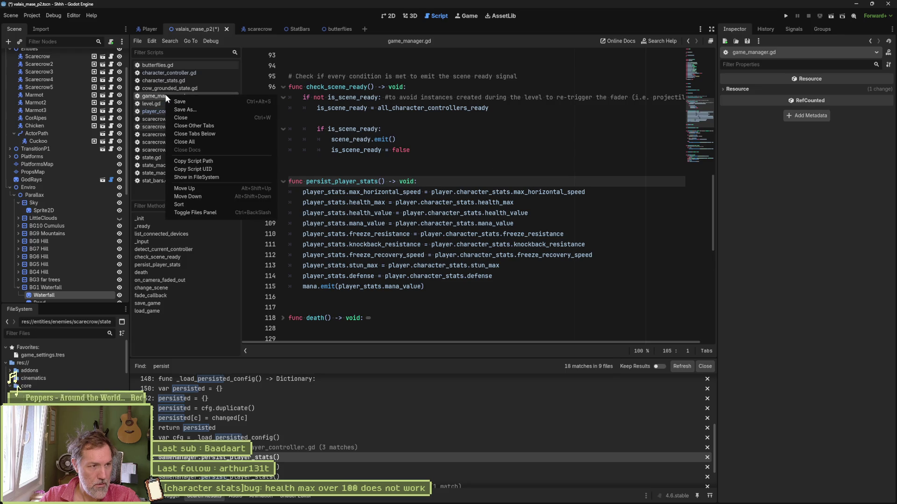
Close every script except game_manager.gd, highlight the health_max and health_value lines 107–108, and inspect Player.
click(448, 174)
key(ctrl+shift+w)
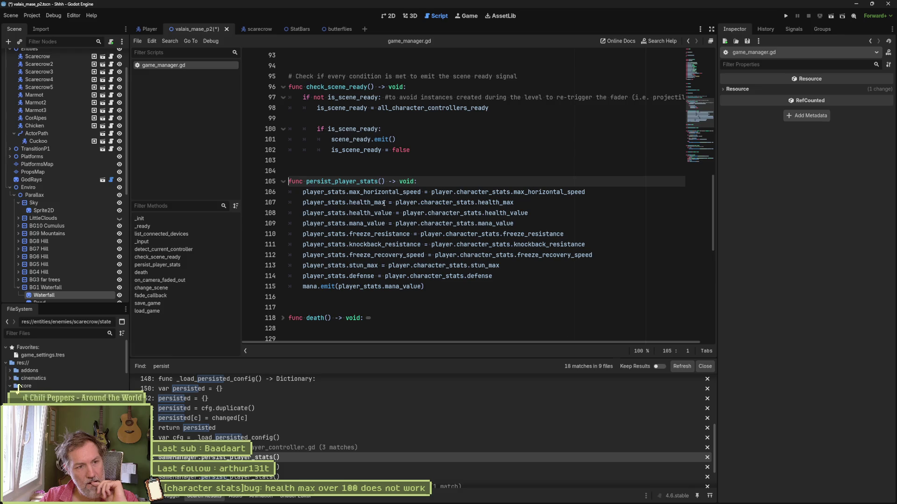
drag(516, 202, 474, 202)
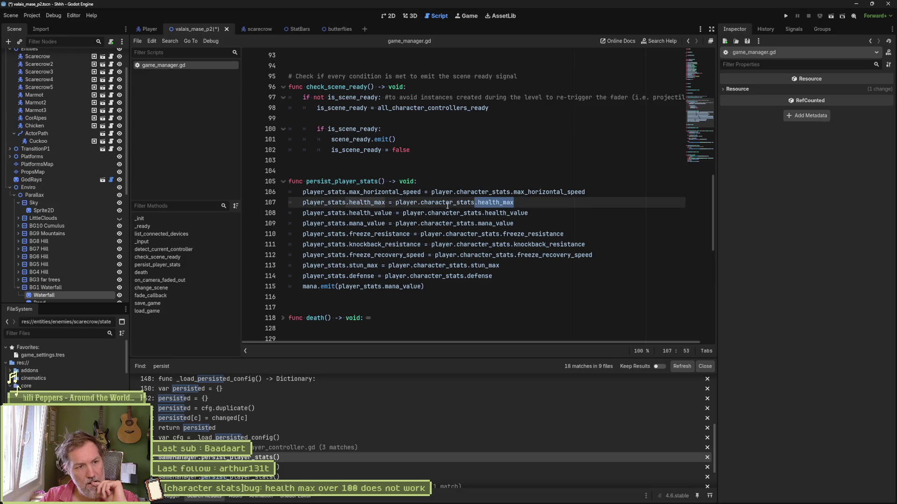
drag(348, 213, 535, 214)
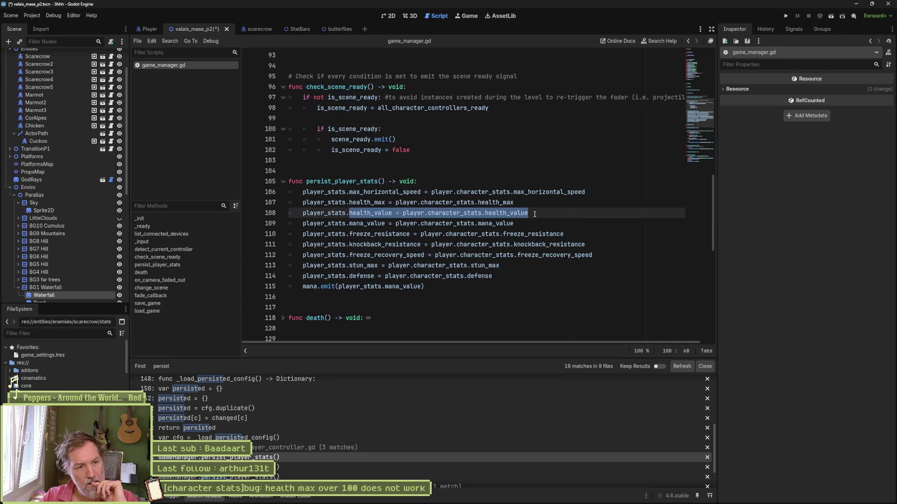
drag(395, 202, 515, 203)
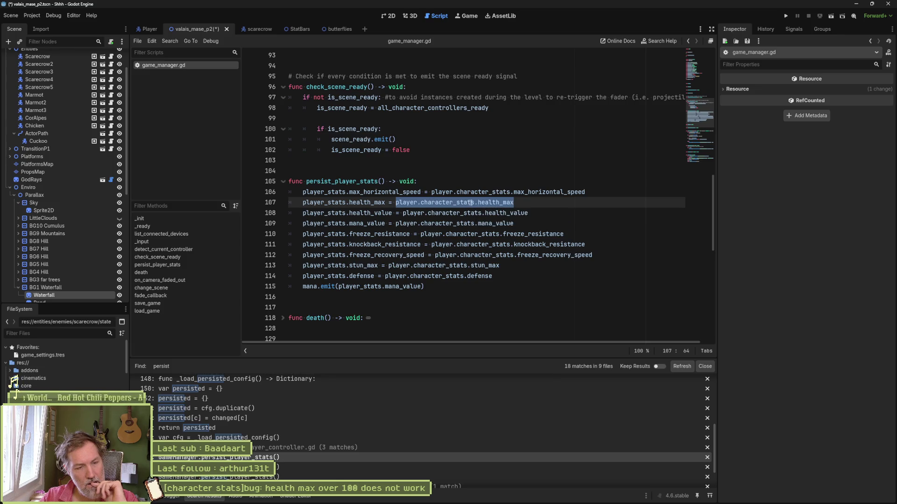
scroll(45, 76, up, 3)
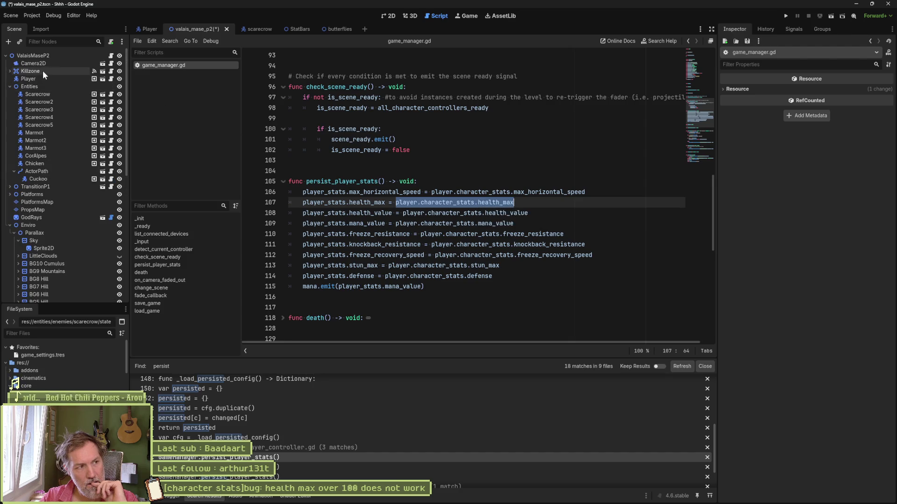
click(35, 78)
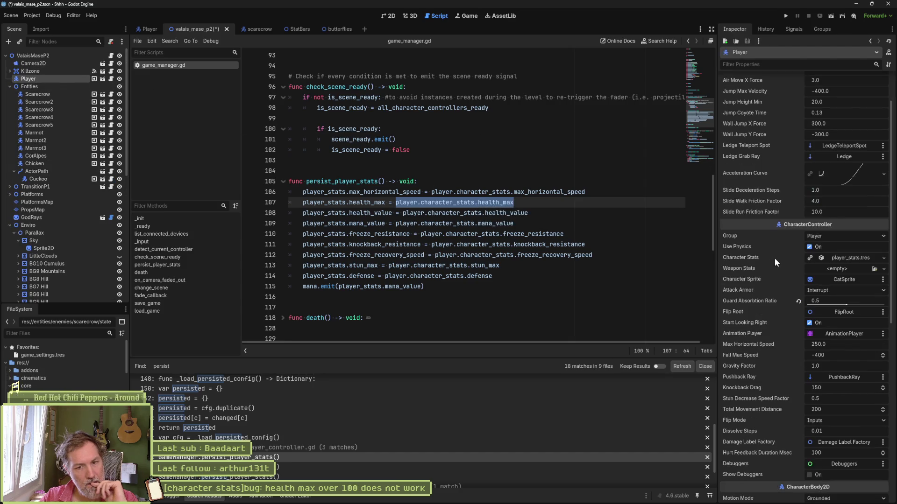
Compare Character Stats of Player (Health Max 100.0) and Scarecrow2 (200.0), then set a breakpoint on line 108.
click(852, 260)
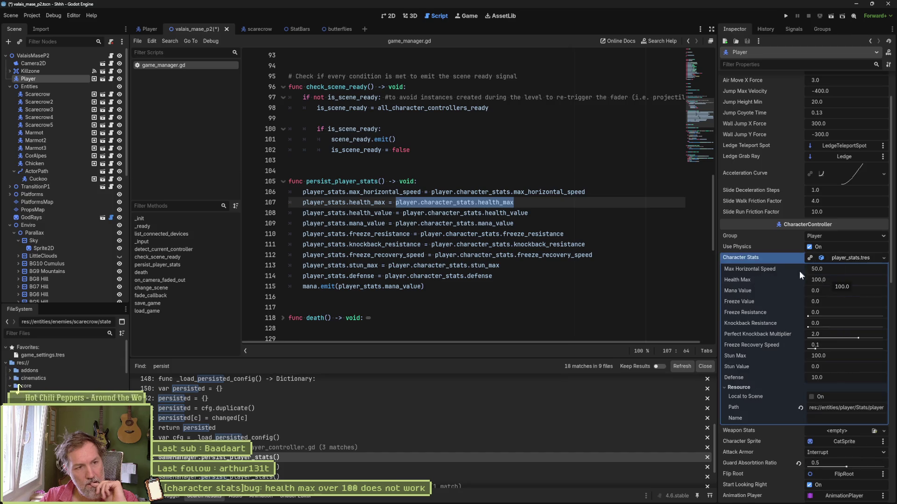
click(57, 101)
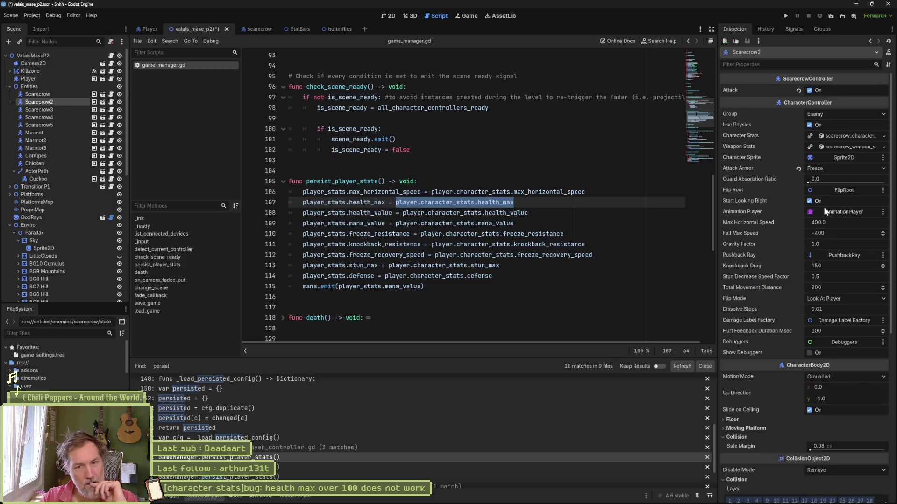
click(846, 136)
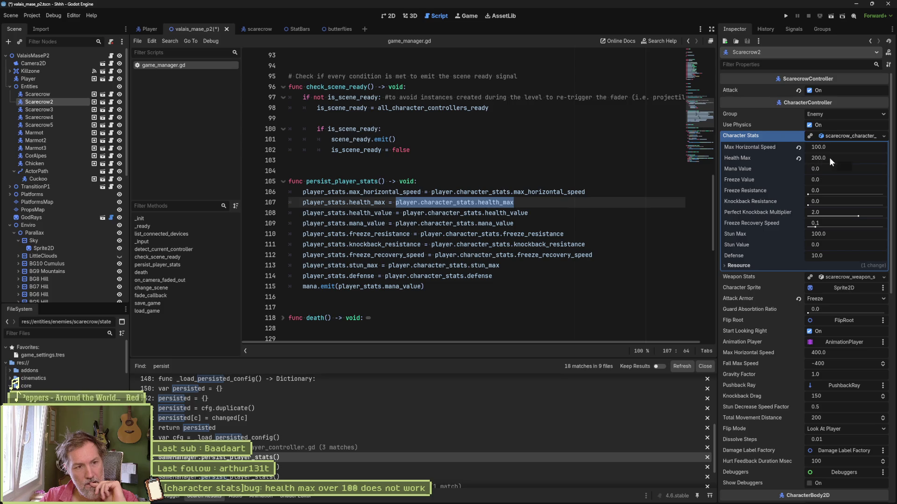
click(531, 202)
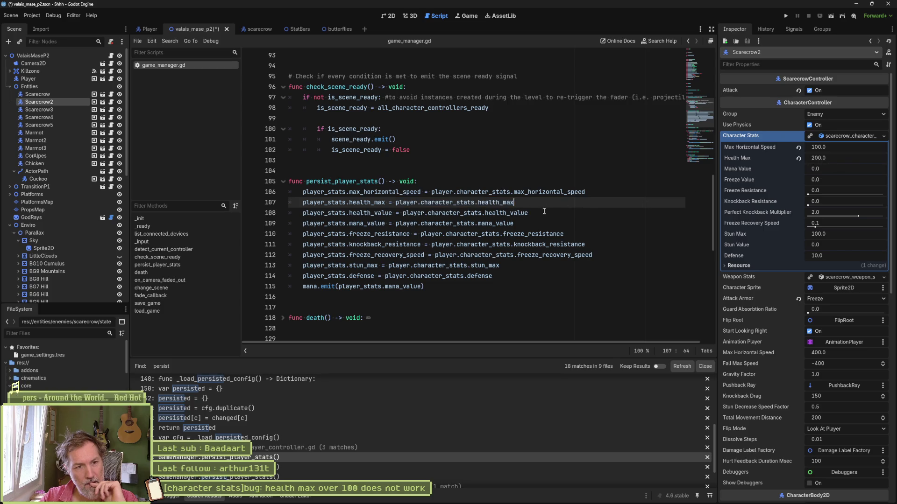
click(249, 213)
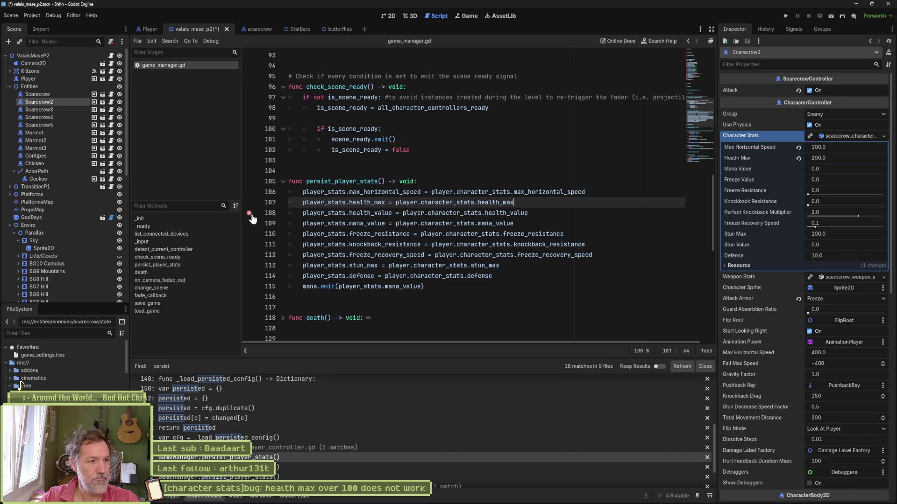
Save and run the scene, walk the cat toward the scarecrow, stop the game, and return to 2D view.
key(ctrl+s)
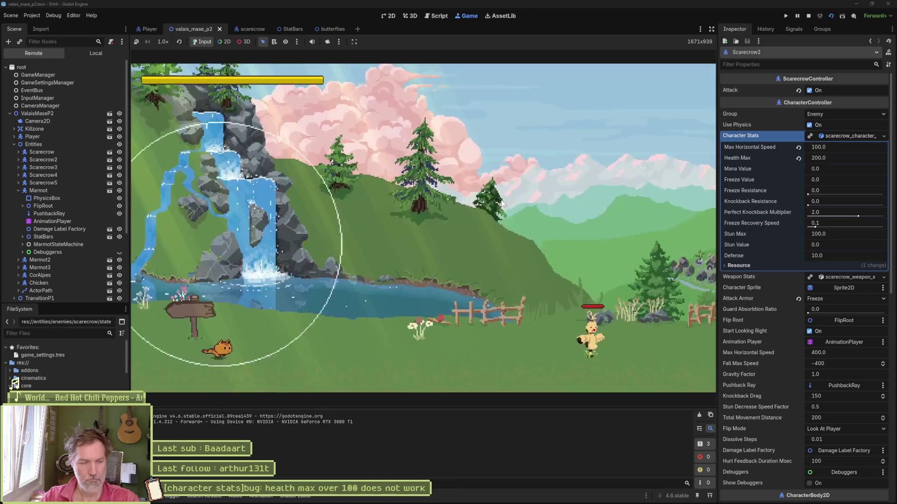
key(Right)
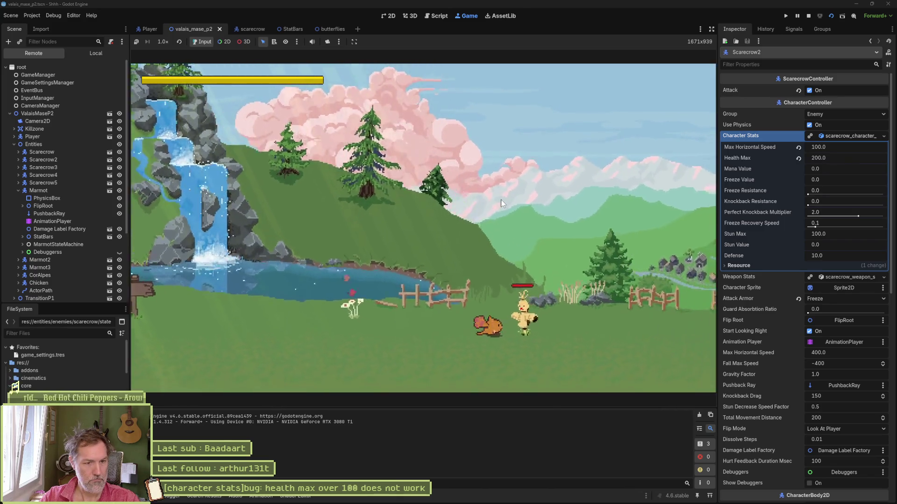
key(F8)
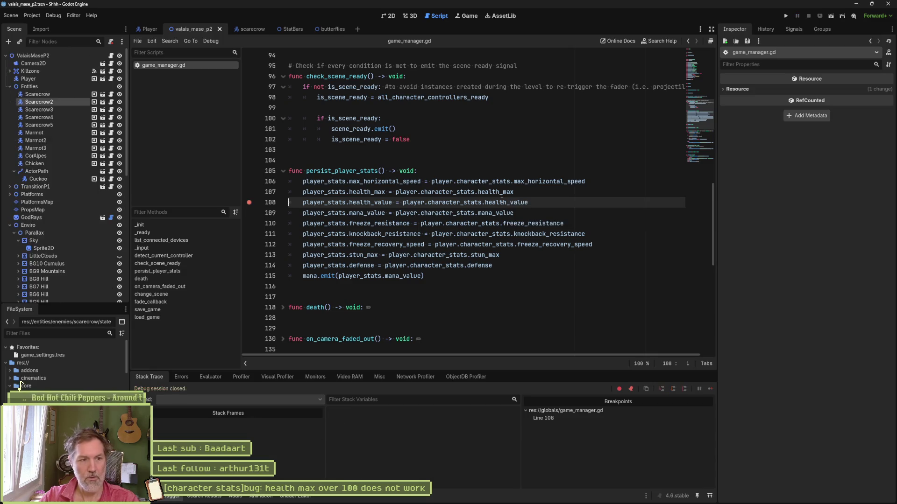
mouse_move(571, 496)
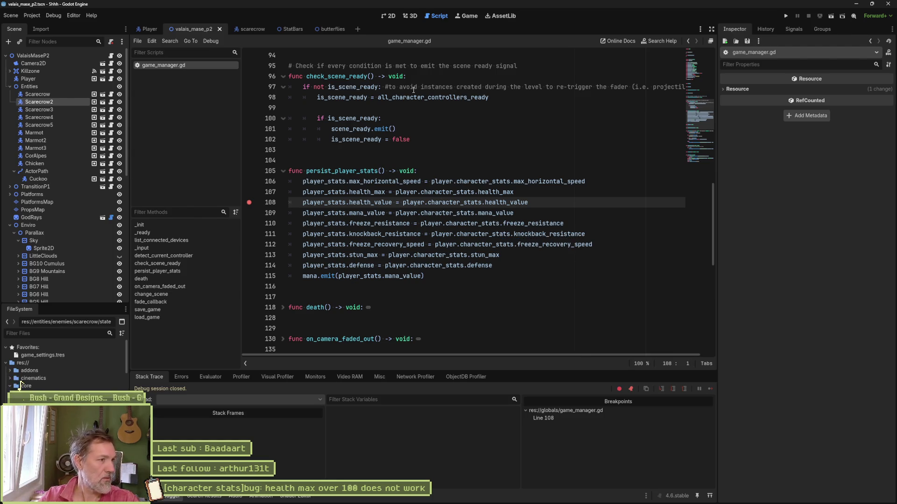
click(388, 16)
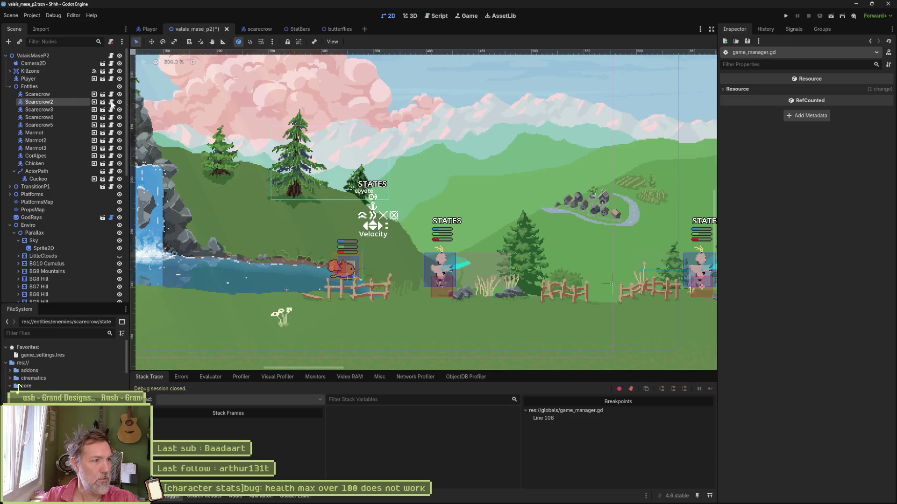
Set the ValaisMaseP2 level's Spawn property to SpawnDebug.
click(32, 56)
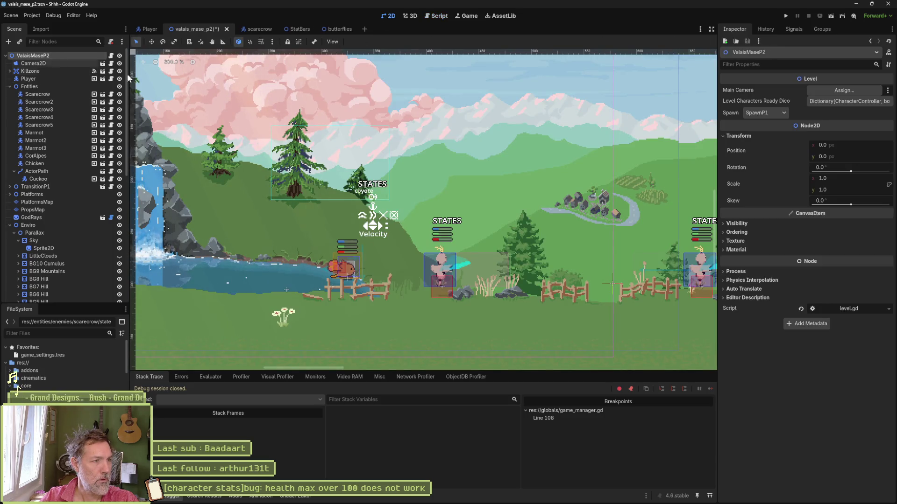
click(765, 113)
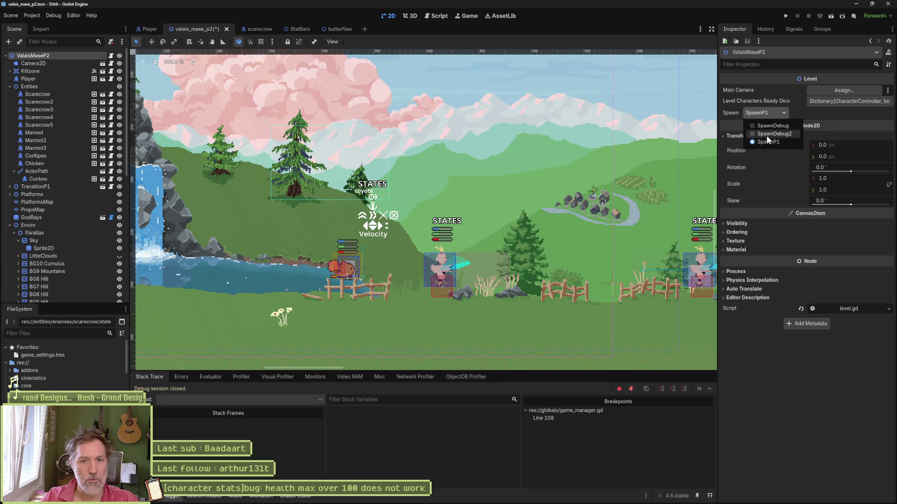
click(756, 140)
scroll(507, 210, down, 5)
scroll(507, 210, up, 2)
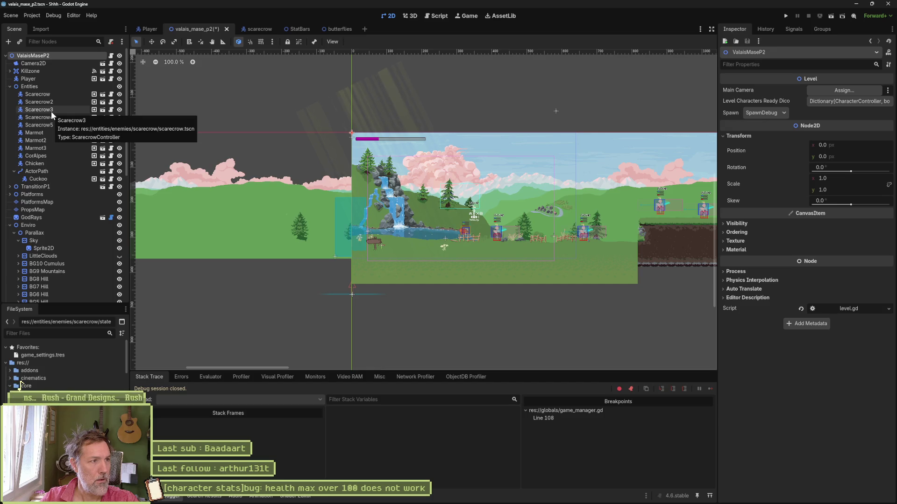
Move the SpawnDebug marker to just left of the scarecrow, around x 601.
click(10, 87)
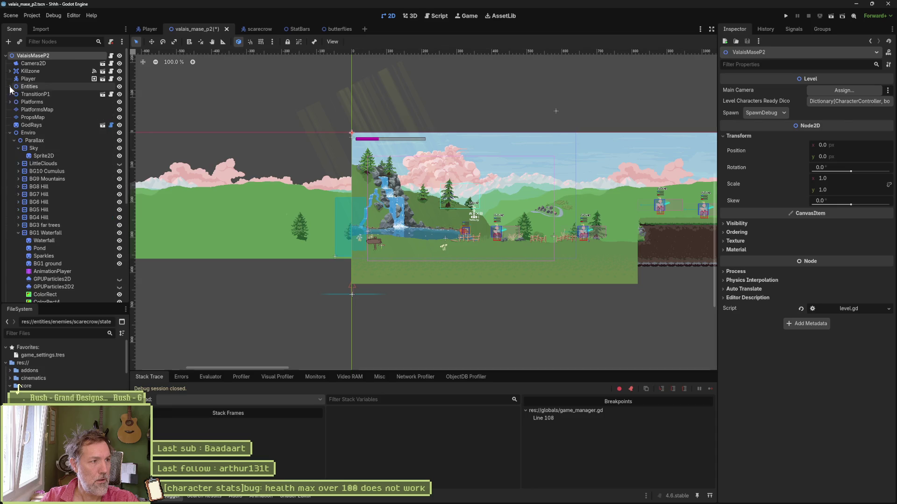
click(10, 132)
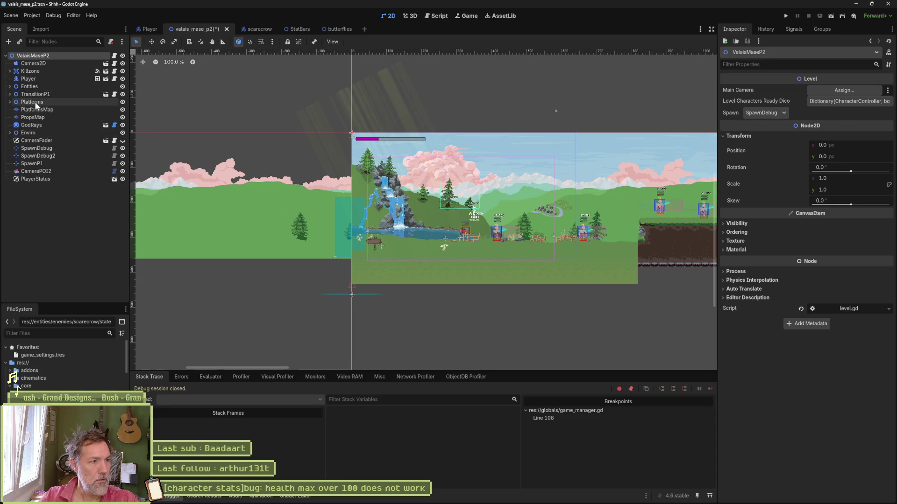
click(31, 150)
key(w)
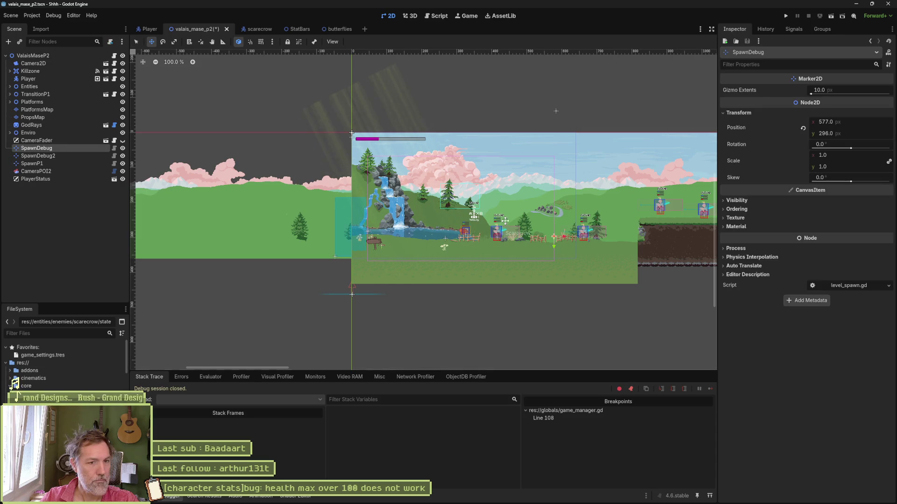
scroll(507, 222, up, 10)
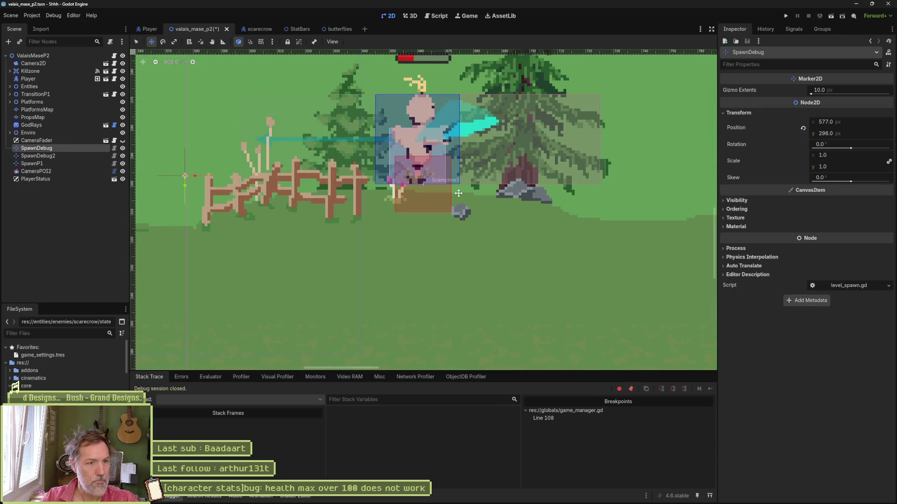
mouse_move(314, 182)
mouse_down()
mouse_move(309, 214)
mouse_move(343, 213)
mouse_up()
key(F6)
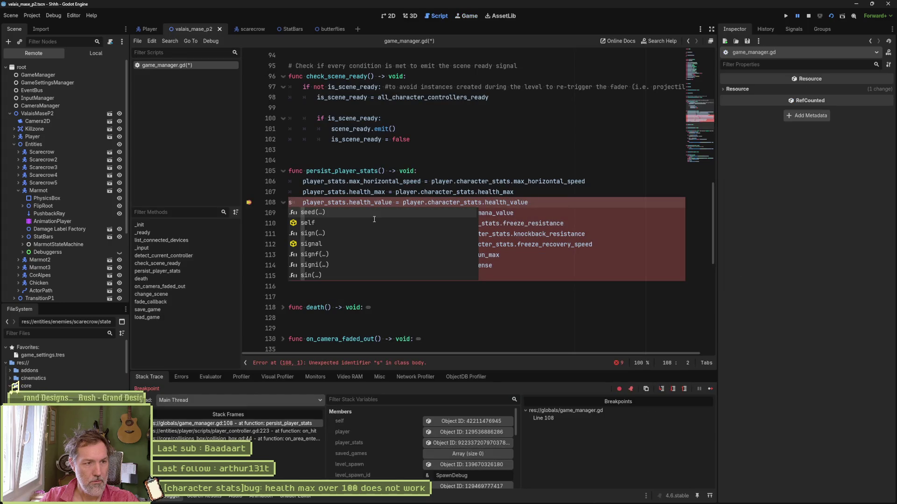
Undo the stray 's' on line 108 and clear the debugger Evaluator's expression field.
key(Escape)
key(ctrl+z)
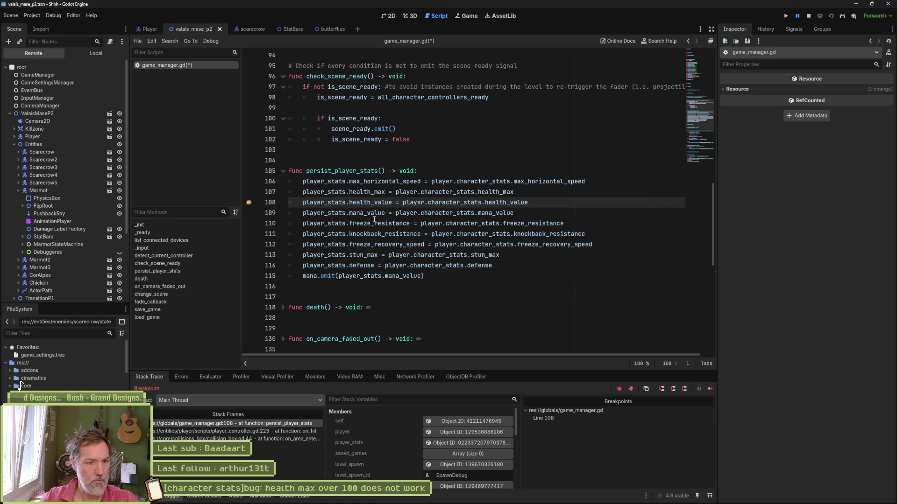
click(528, 202)
click(211, 377)
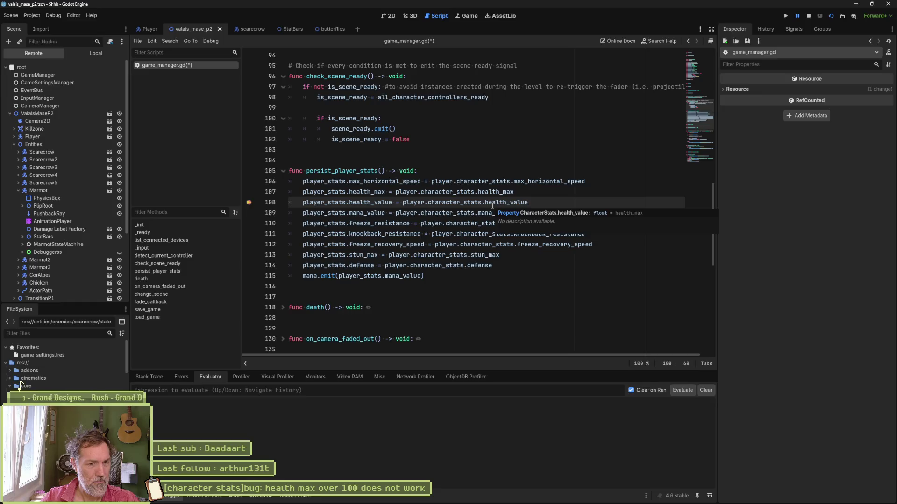
text(NGENUITY)
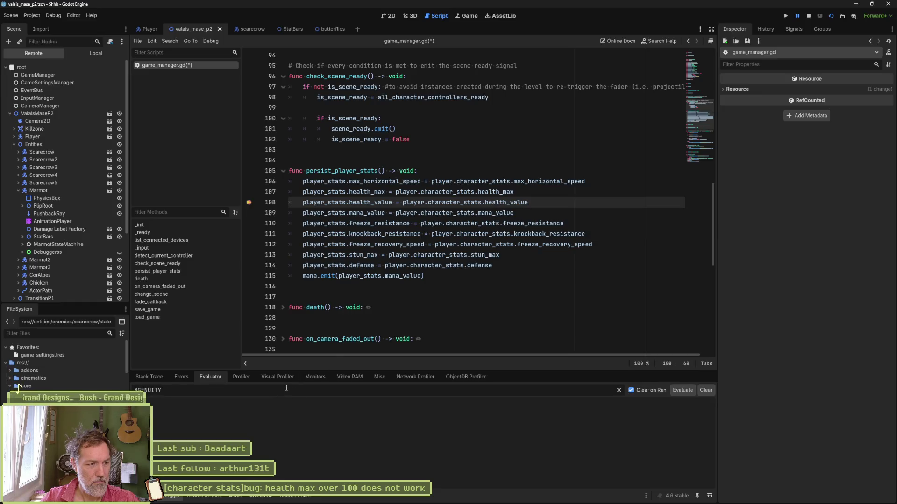
key(ctrl+a)
key(BackSpace)
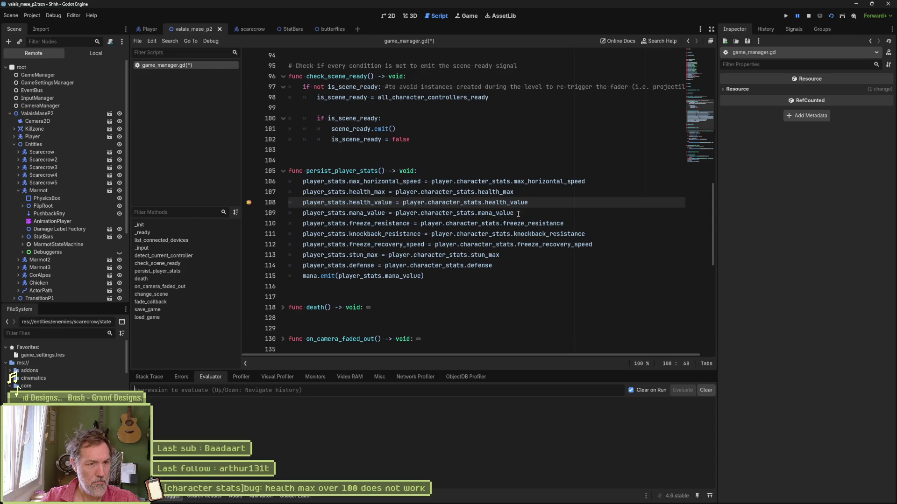
Evaluate player.character_stats.health_value, which returns 100.0, and stop the debug run.
drag(528, 202, 402, 202)
key(ctrl+c)
click(317, 396)
key(ctrl+v)
key(Return)
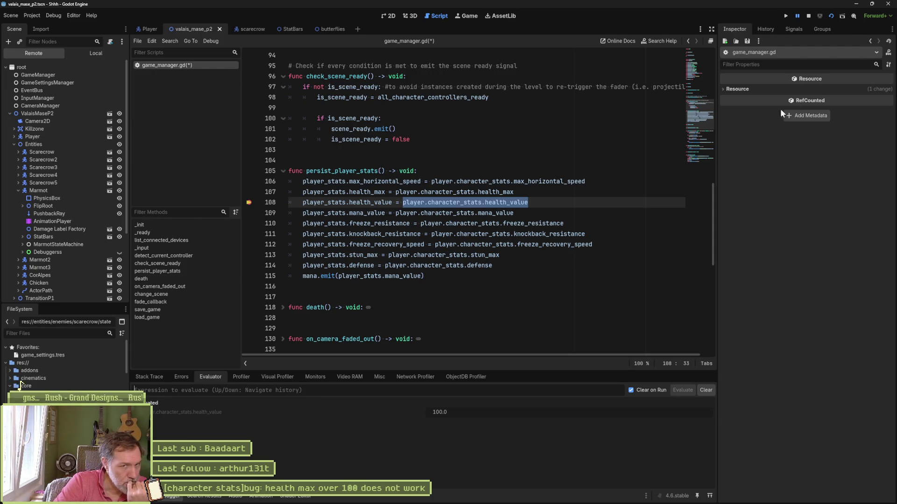
click(809, 16)
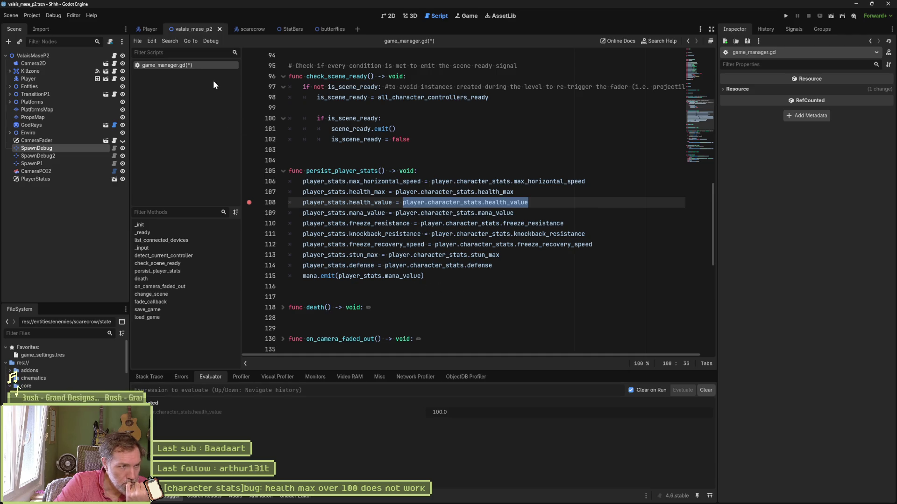
click(595, 209)
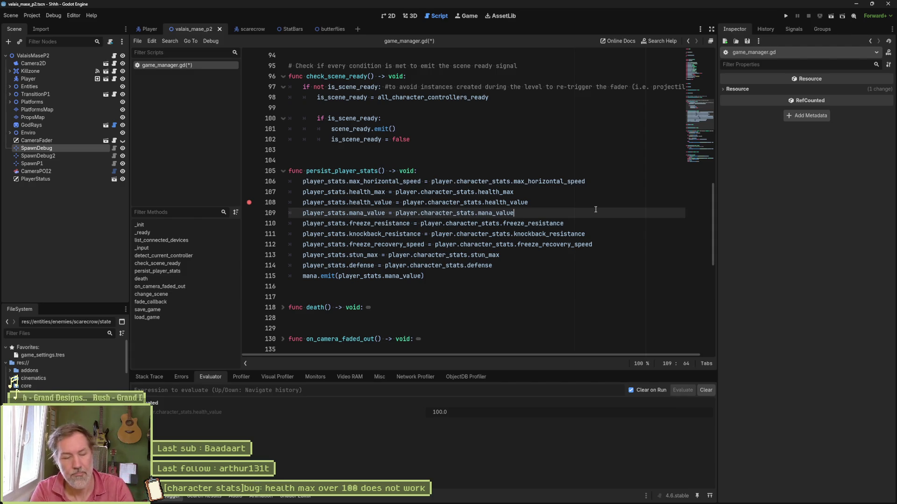
key(ctrl+alt+o)
Open character_controller.gd via quick open and delete all existing breakpoints.
text(charac)
key(Return)
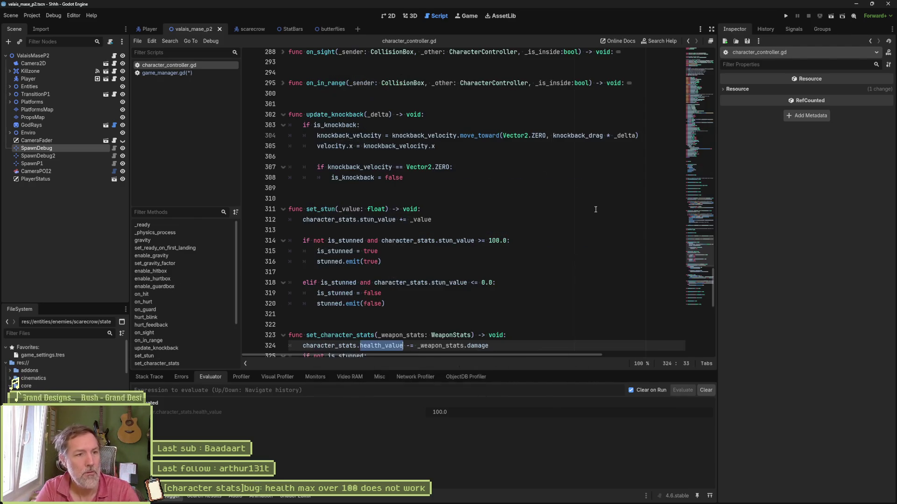
click(149, 377)
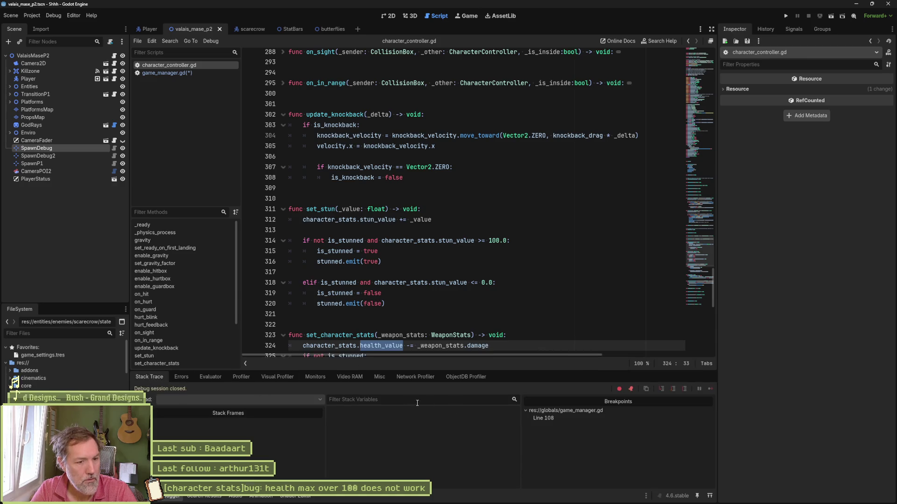
right_click(561, 419)
click(598, 436)
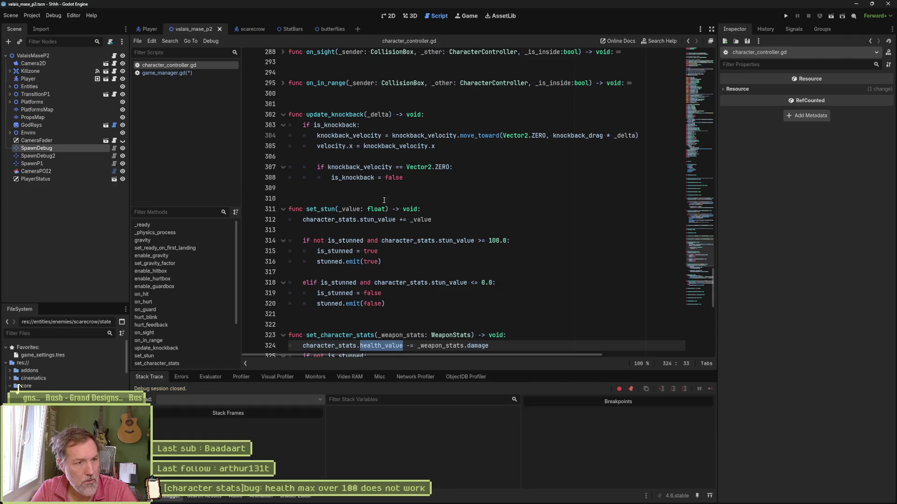
scroll(375, 228, down, 3)
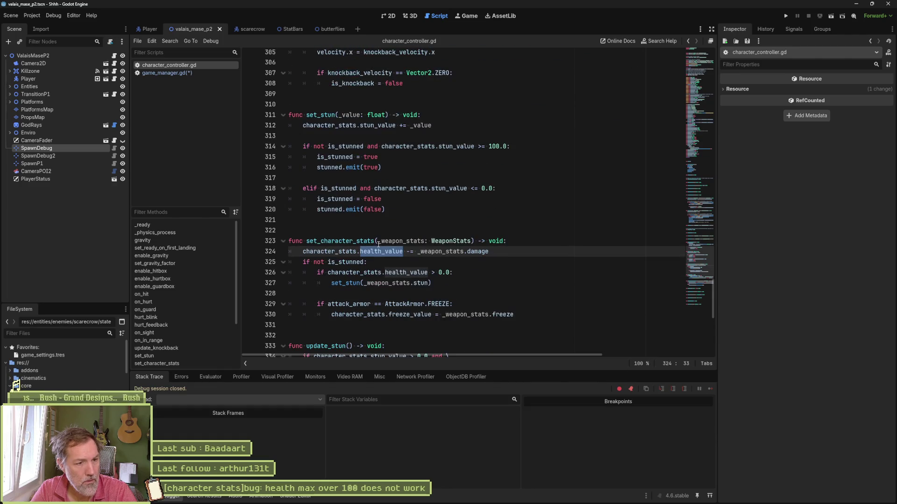
Navigate from on_hurt to the set_character_stats definition in character_controller.gd.
middle_click(167, 74)
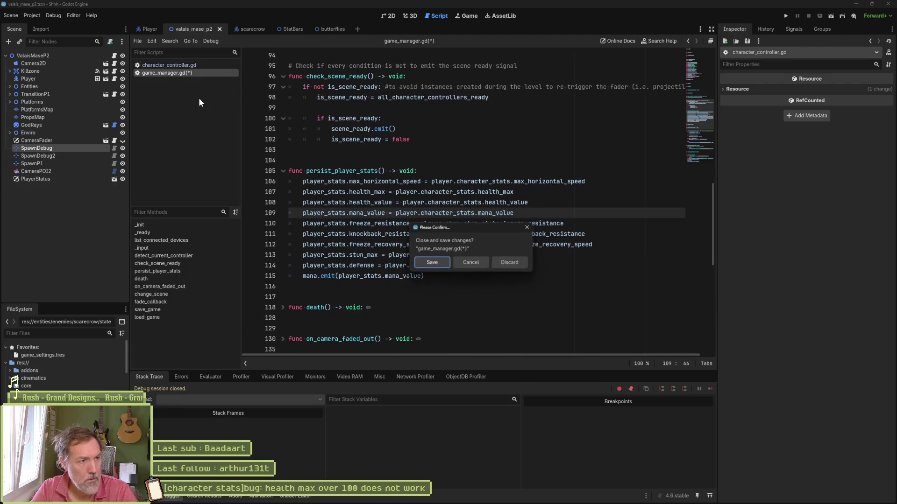
key(Escape)
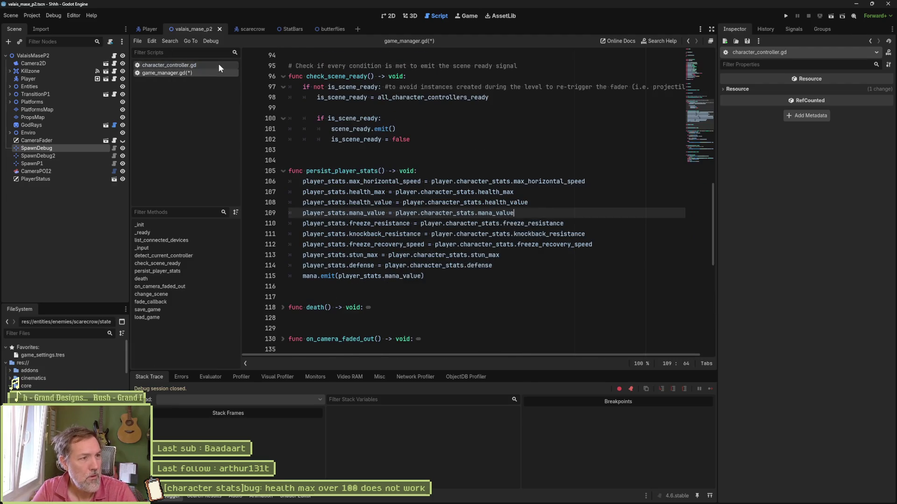
click(218, 64)
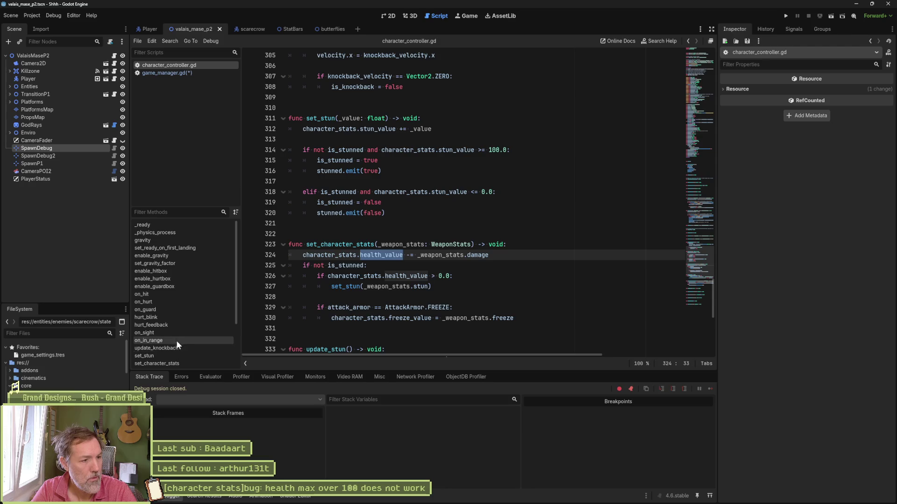
click(184, 301)
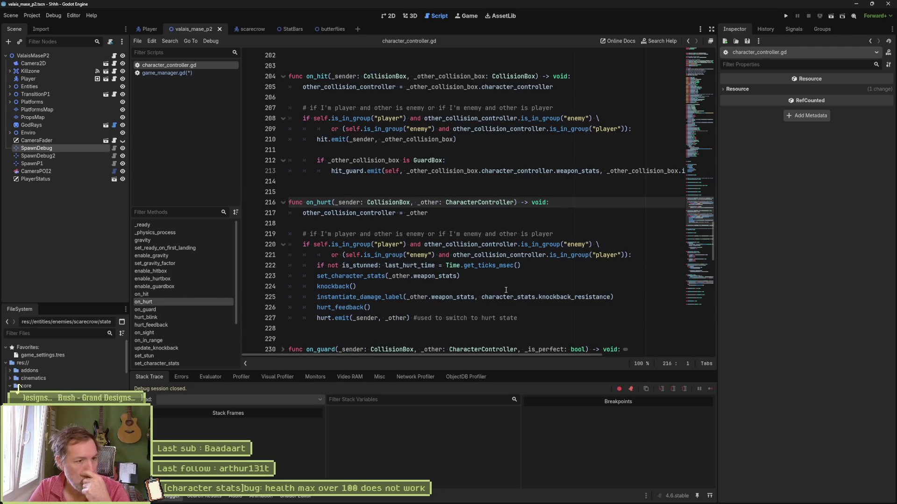
click(376, 276)
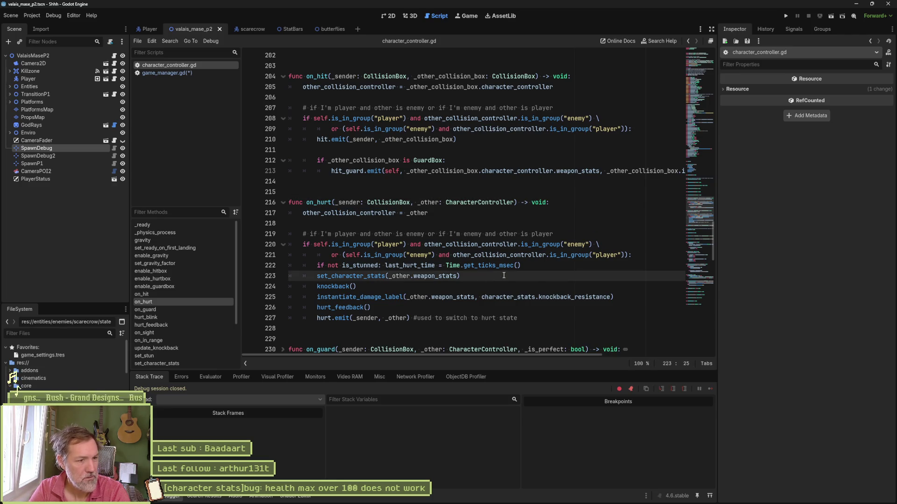
ctrl+click(376, 277)
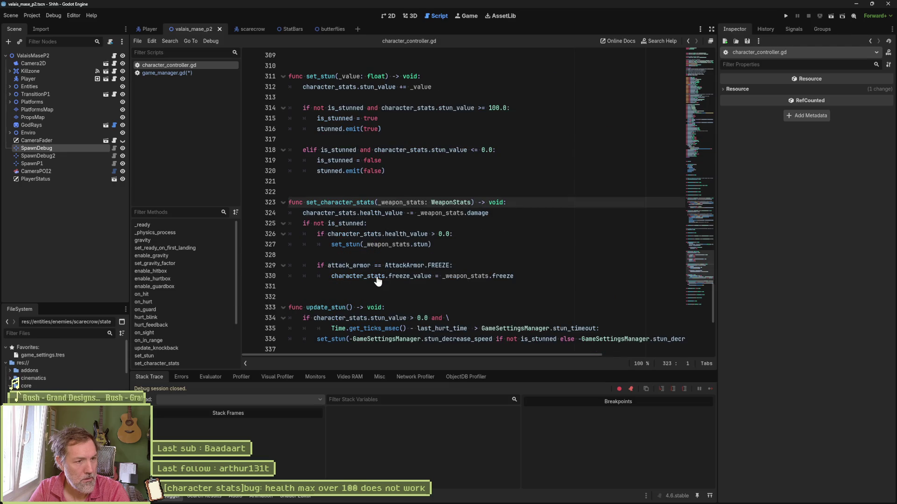
Add a blank line after line 324, save the script, and set a breakpoint on line 324.
click(503, 216)
key(Return)
key(ctrl+s)
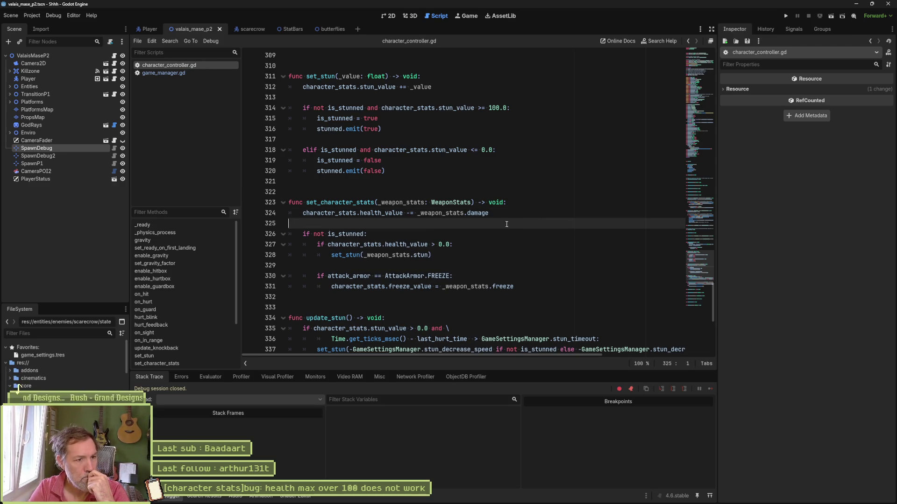
drag(358, 213, 402, 216)
click(256, 217)
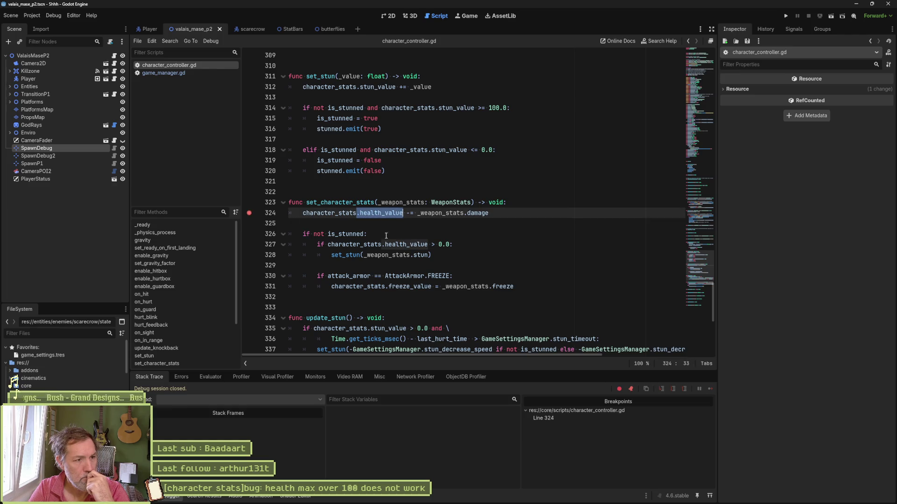
key(F6)
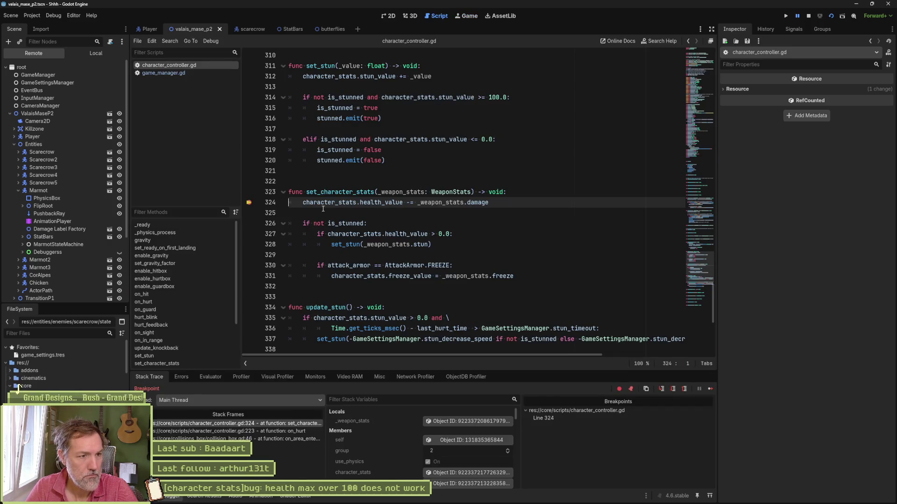
At the breakpoint, evaluate character_stats.health_value (100.0) against health_max (200.0), then stop the game.
drag(302, 202, 404, 202)
key(ctrl+c)
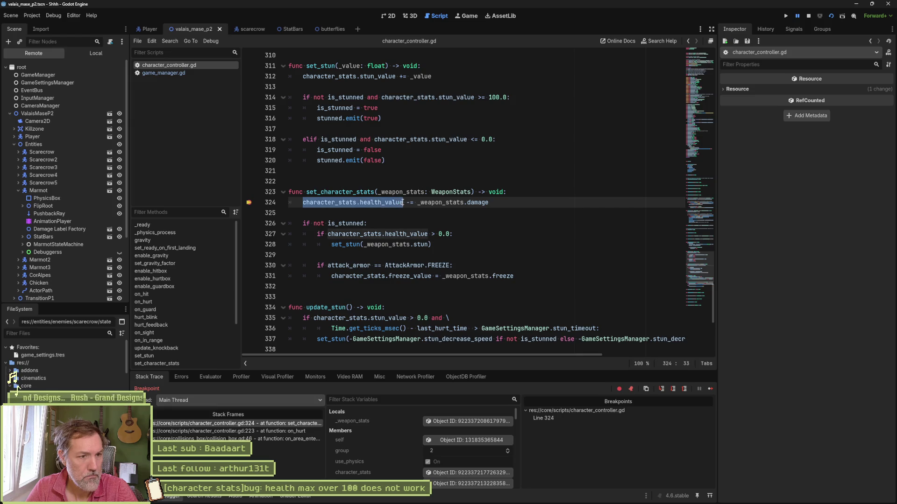
click(220, 378)
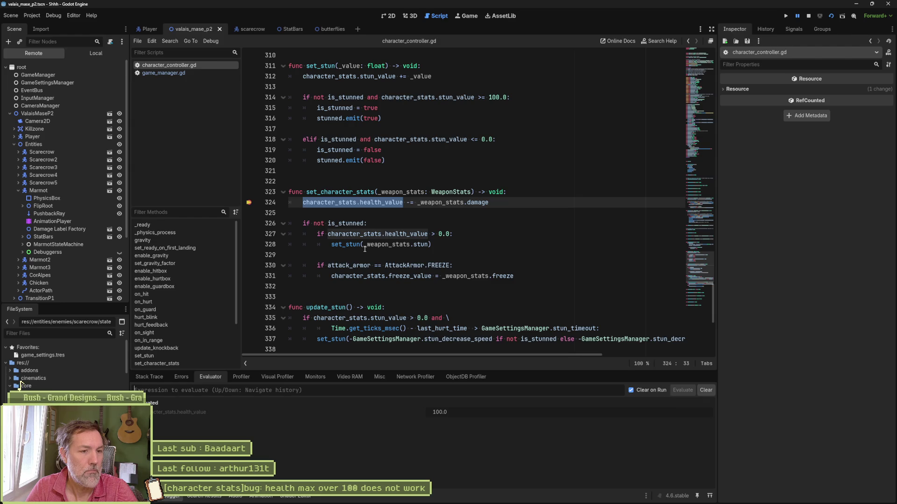
click(264, 389)
key(ctrl+v)
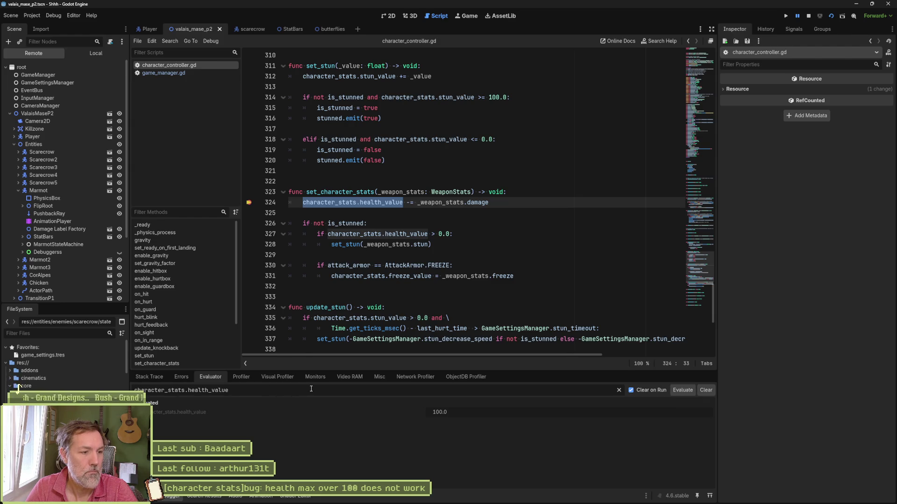
text(max)
key(Return)
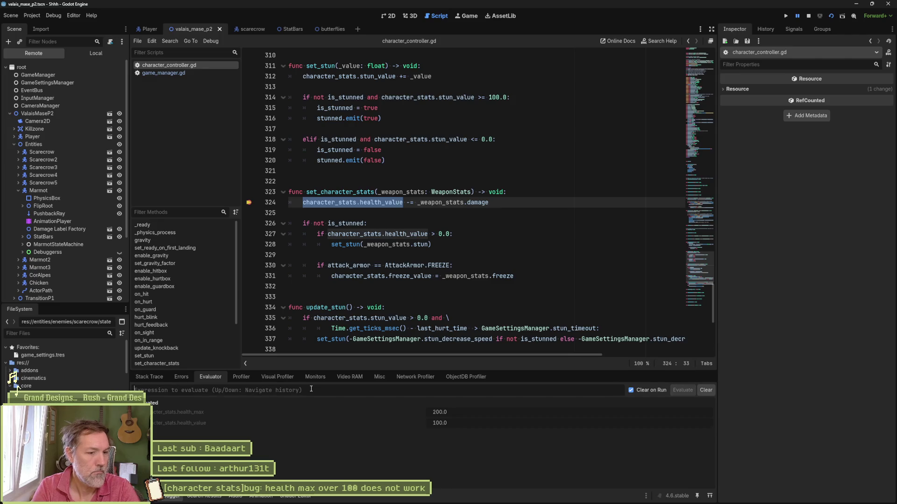
click(809, 18)
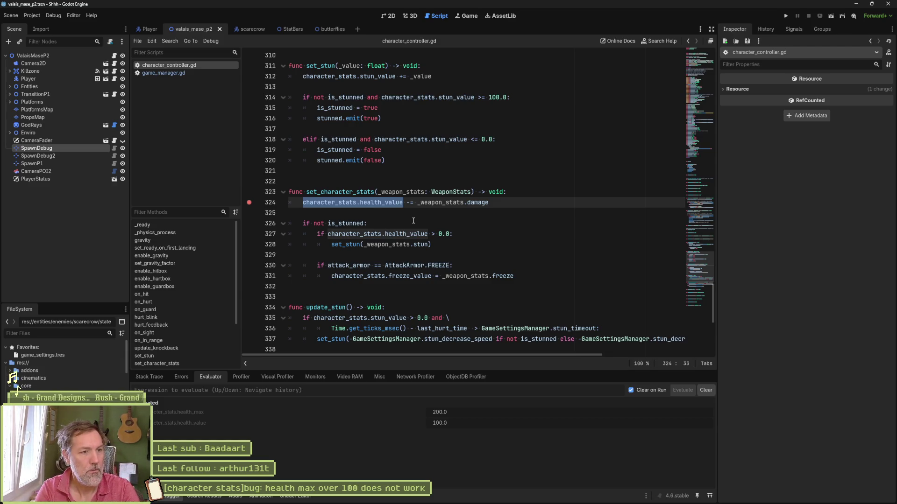
key(shift+alt+o)
Open character_stats.gd via Quick Open, then return to _ready() in character_controller.gd.
text(charact)
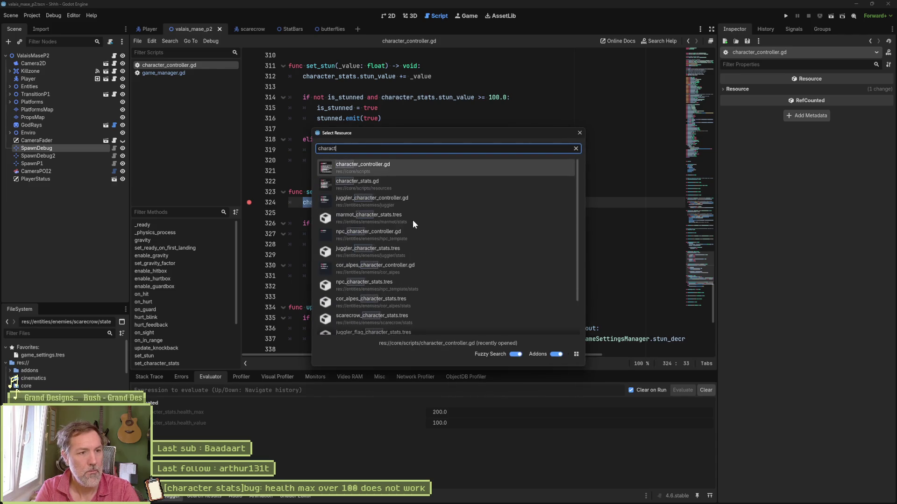
text(er_stats)
key(Return)
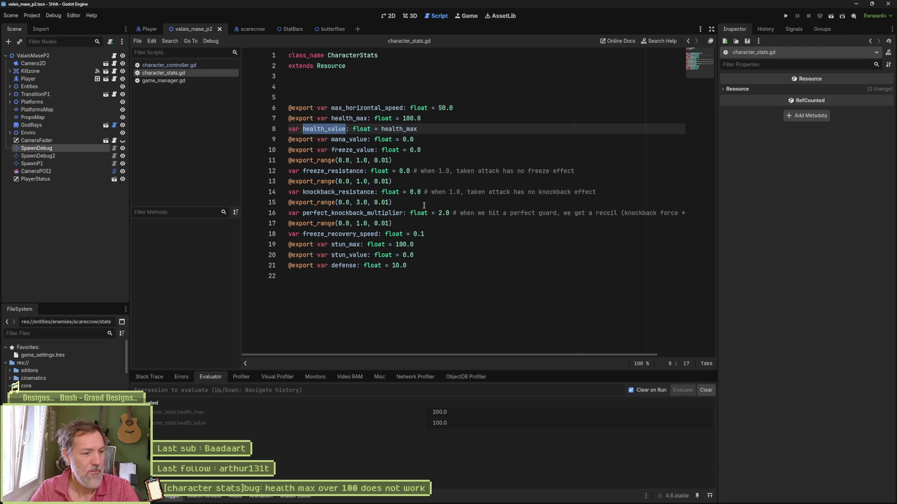
click(169, 65)
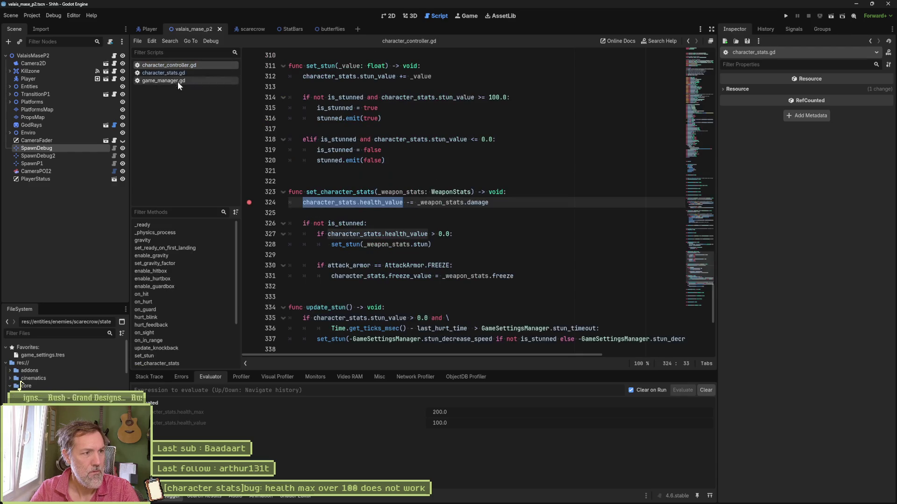
click(167, 224)
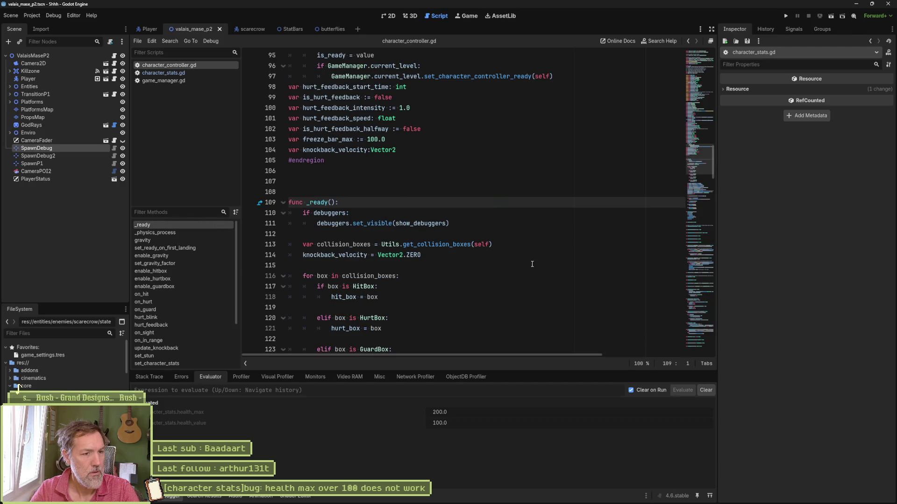
Review the duplicate() line in _ready(), then place the caret on line 22 of character_stats.gd.
scroll(530, 264, down, 5)
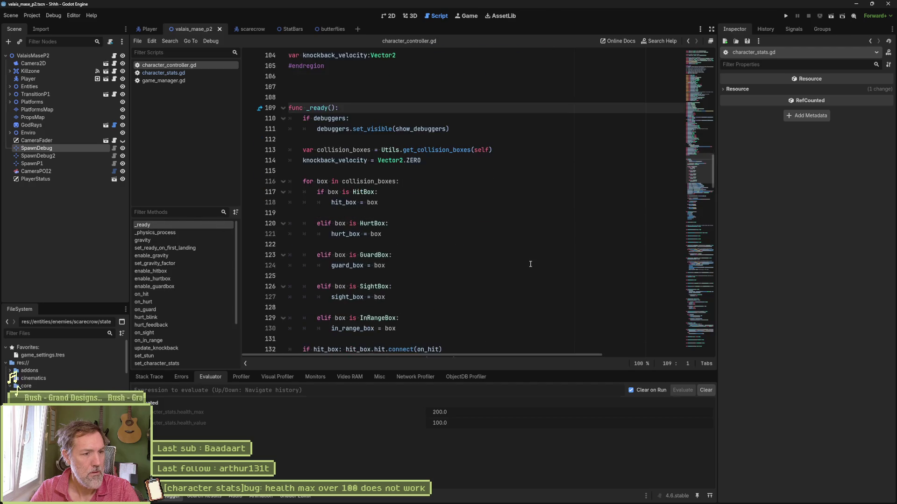
scroll(531, 264, down, 2)
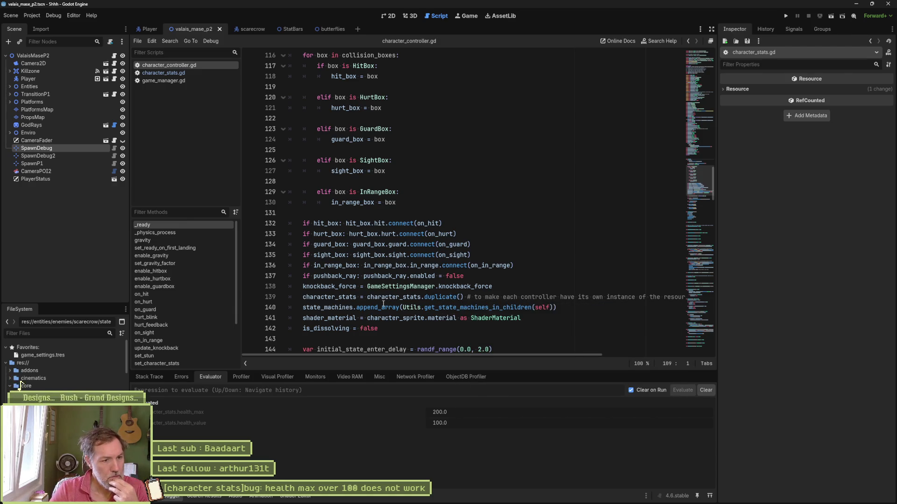
scroll(396, 308, down, 3)
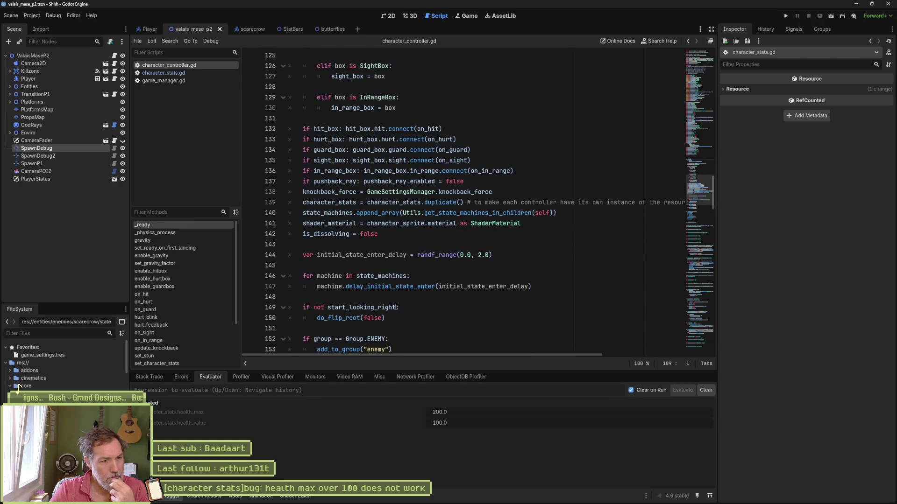
scroll(430, 296, down, 1)
scroll(430, 294, down, 2)
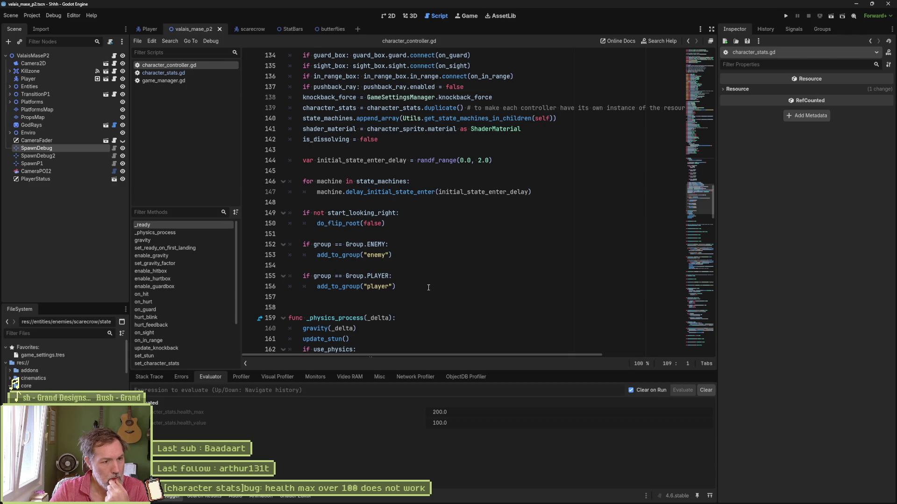
scroll(428, 287, up, 1)
scroll(428, 288, up, 3)
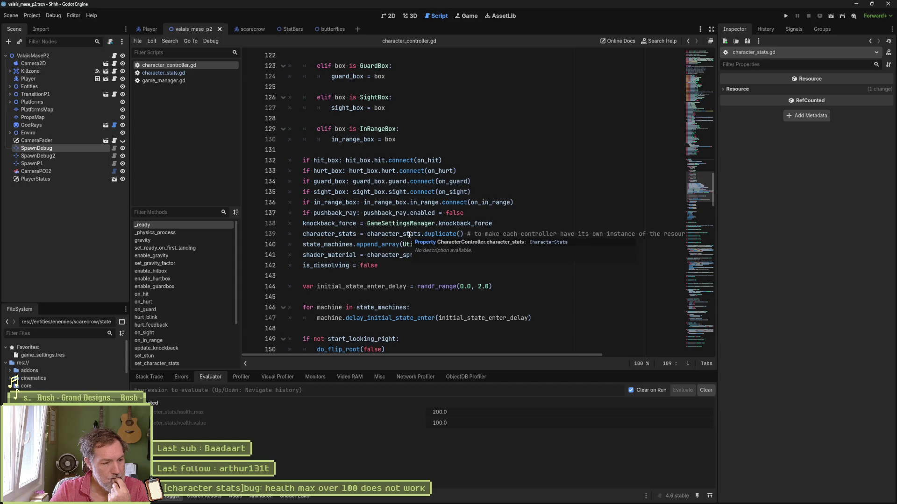
click(177, 74)
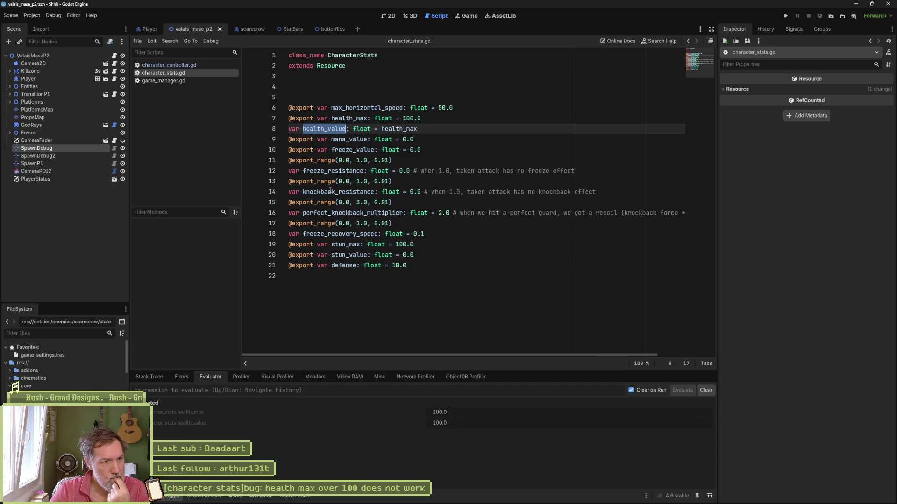
click(402, 290)
Declare a new func _init(): below the variables, using the autocomplete suggestion.
key(Return)
key(Return)
text(func _rea)
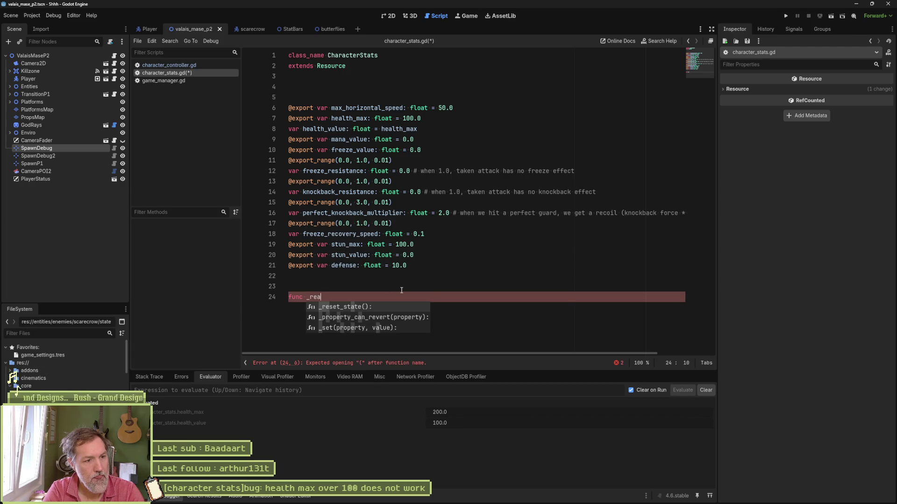
key(Escape)
key(BackSpace)
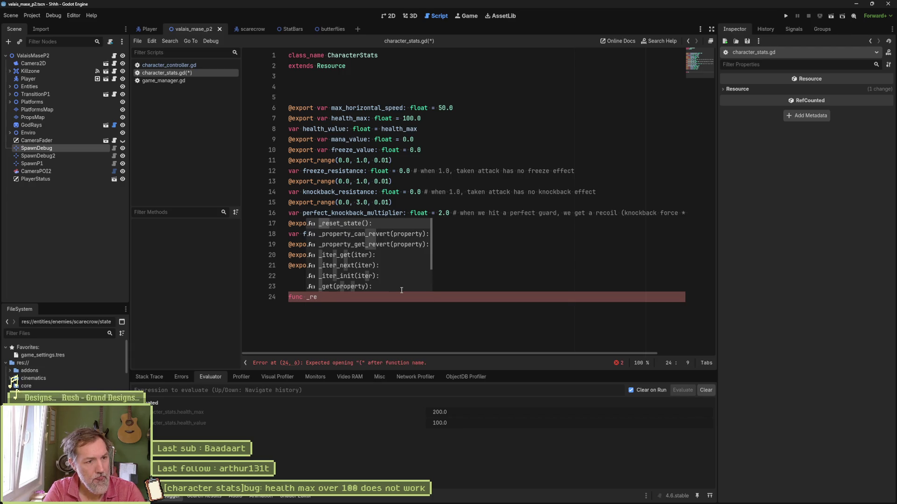
key(BackSpace)
key(BackSpace)
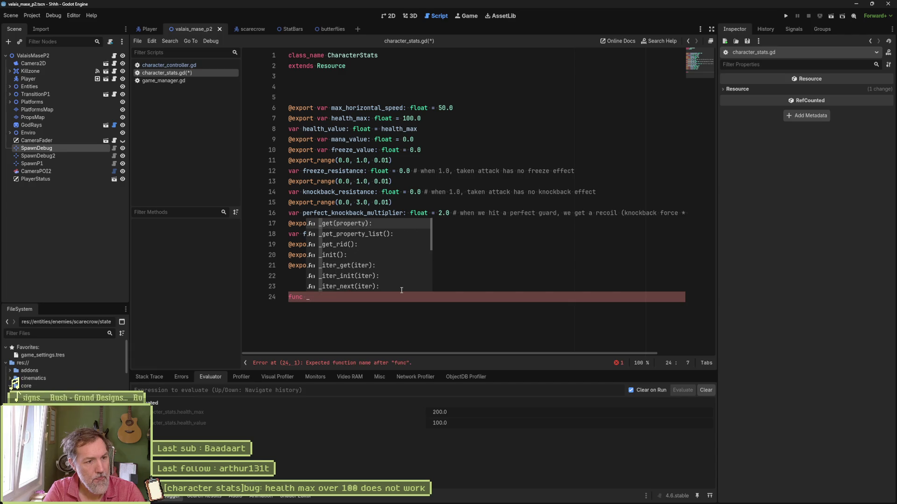
key(Down)
key(Down)
key(Down)
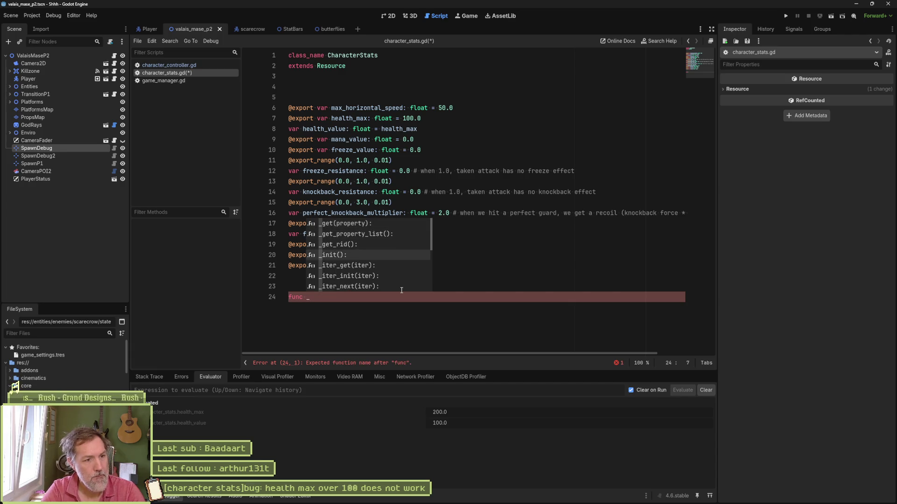
key(Return)
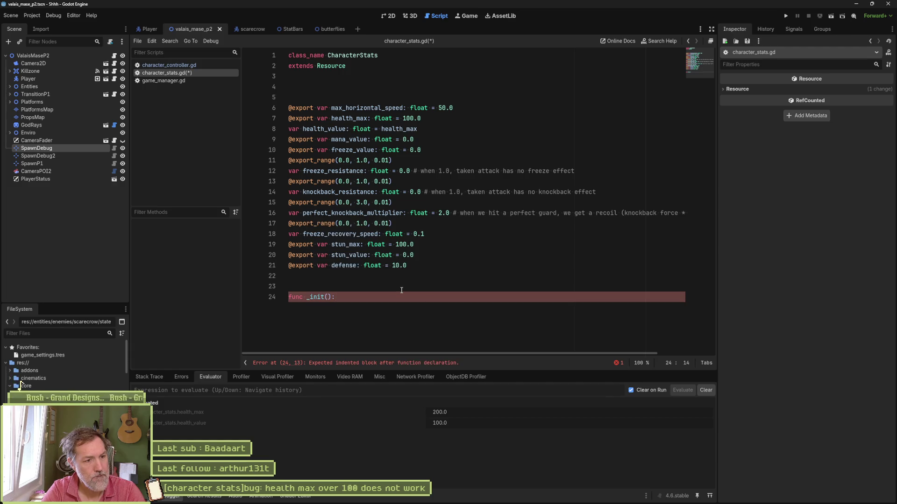
key(Return)
Write health_value = health_max in the _init() body, save, and run the scene with F6.
text(heal)
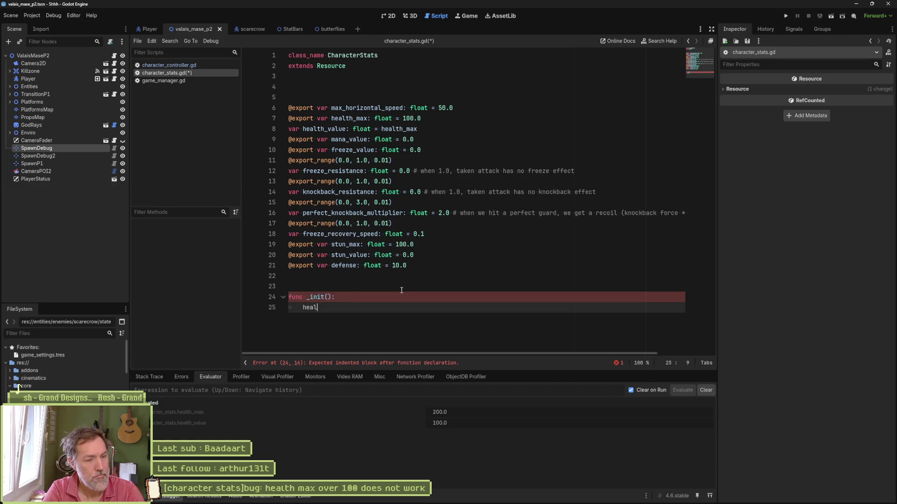
key(Down)
key(Return)
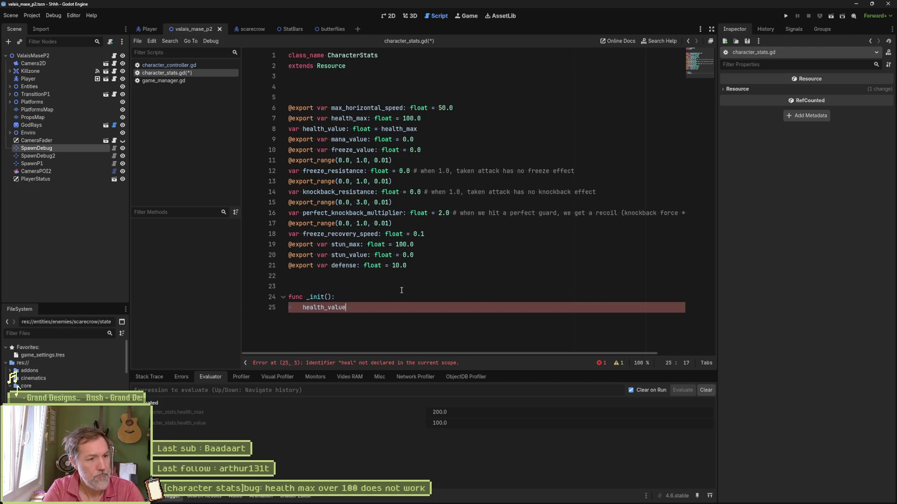
text( = heal)
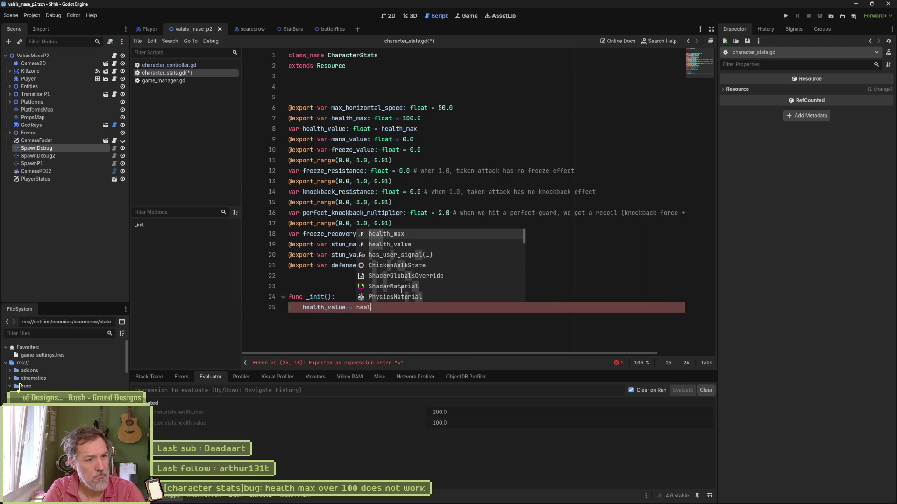
key(Return)
key(ctrl+s)
key(F6)
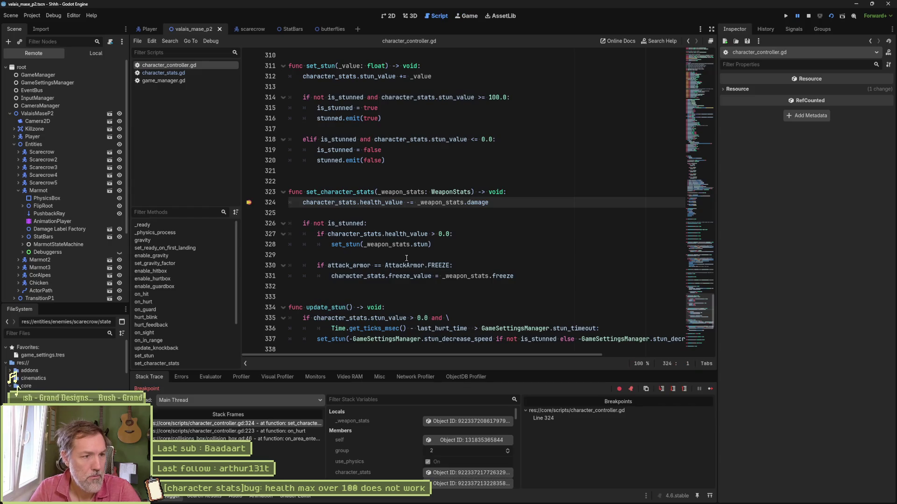
Evaluate character_stats.health_value from line 324 in the debugger's Evaluator.
click(204, 376)
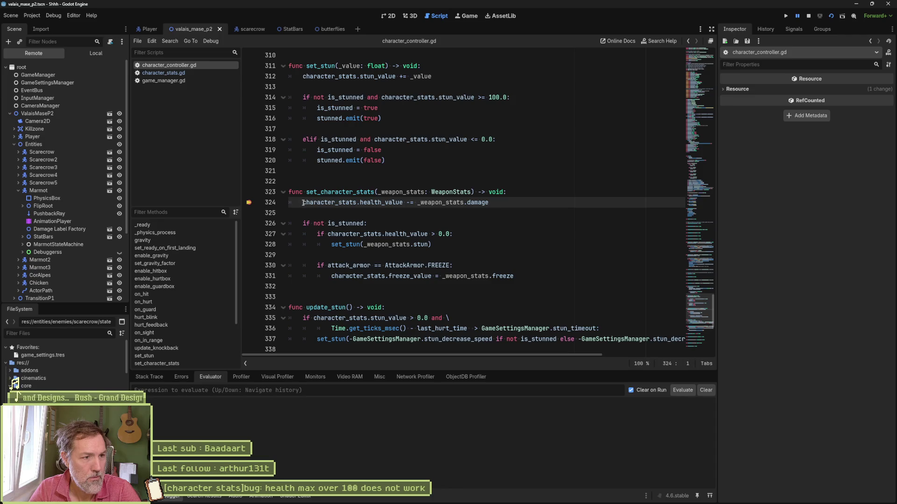
drag(303, 203, 402, 203)
key(ctrl+shift+e)
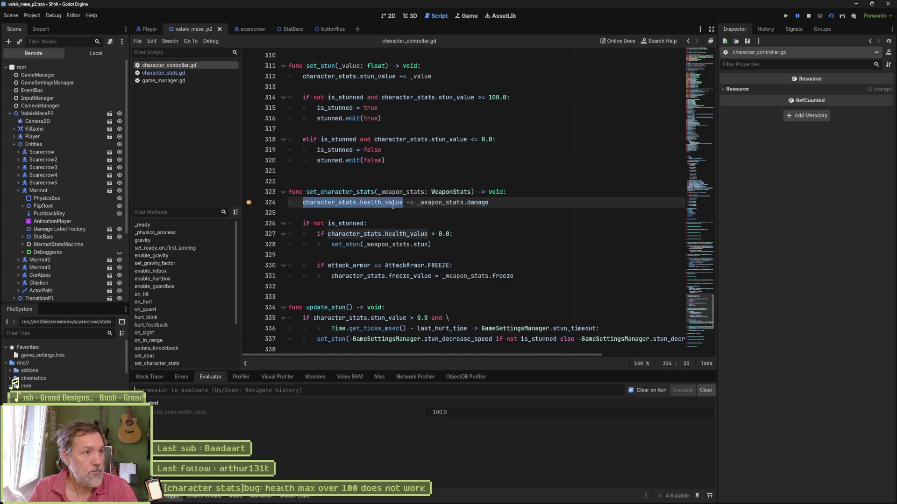
Inspect Scarecrow2's live Character Stats, showing Health Max 200.0, then stop the game.
click(57, 160)
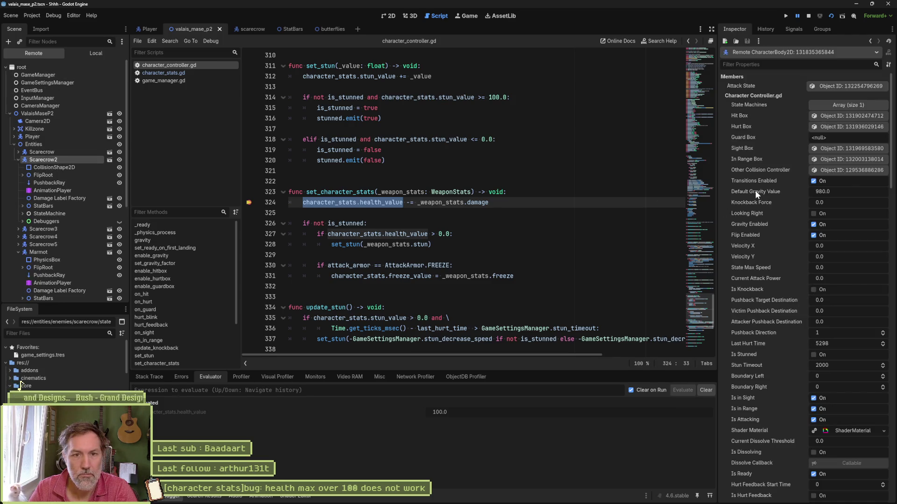
scroll(755, 193, down, 8)
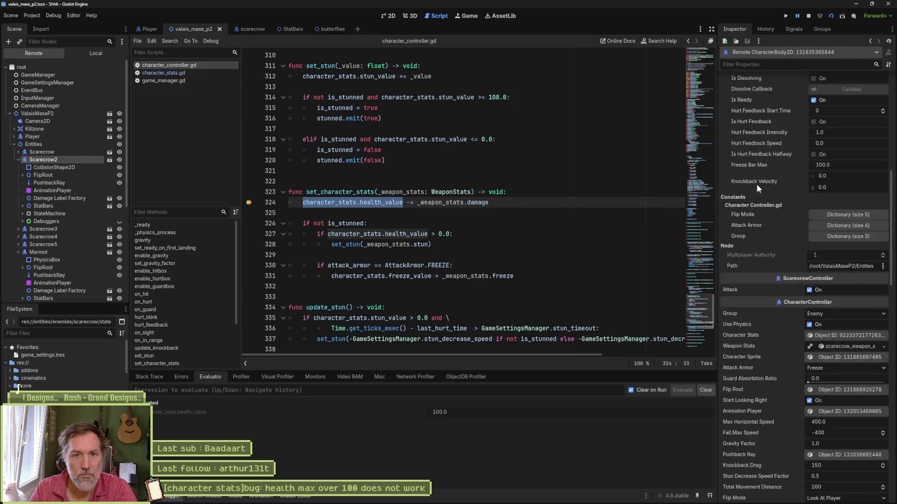
scroll(757, 185, down, 5)
click(830, 123)
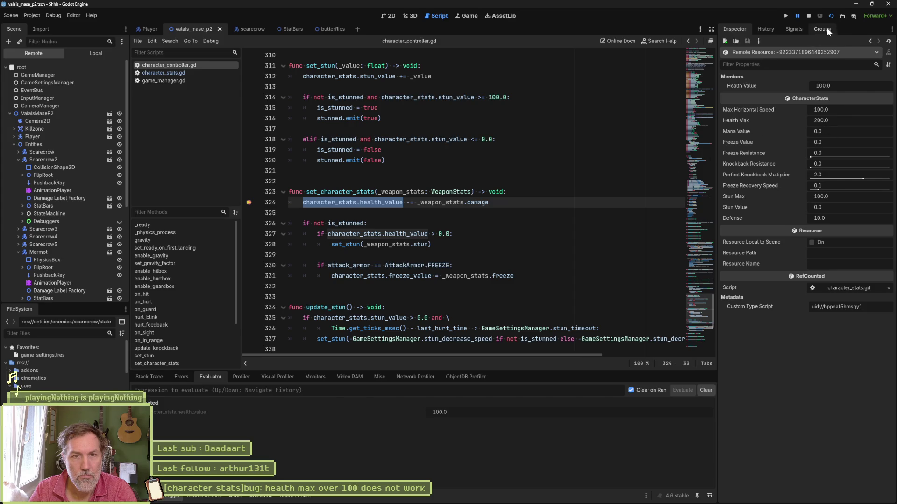
click(809, 15)
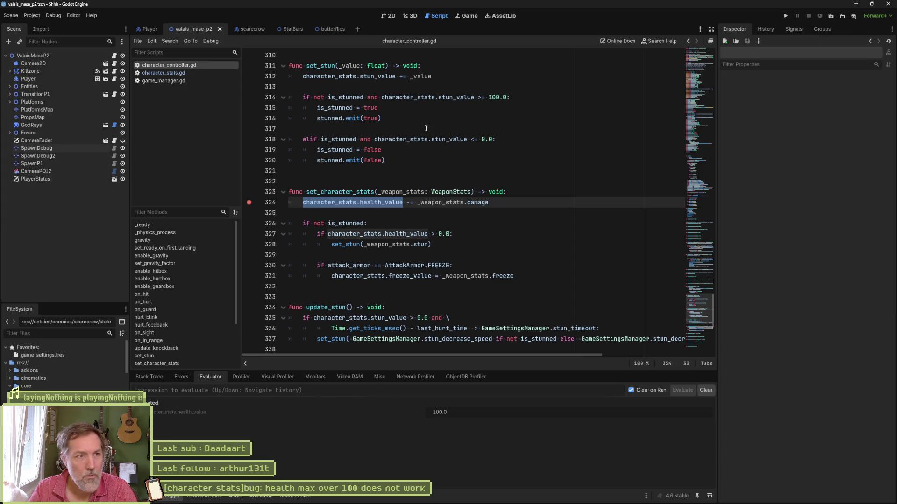
Rerun to the _init() breakpoint in character_stats.gd, check health_max reads 100.0, and stop.
click(177, 73)
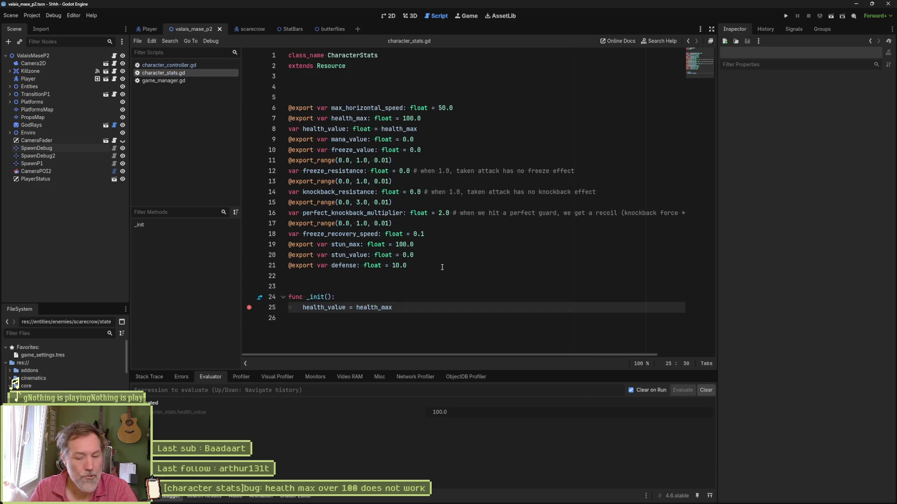
key(F6)
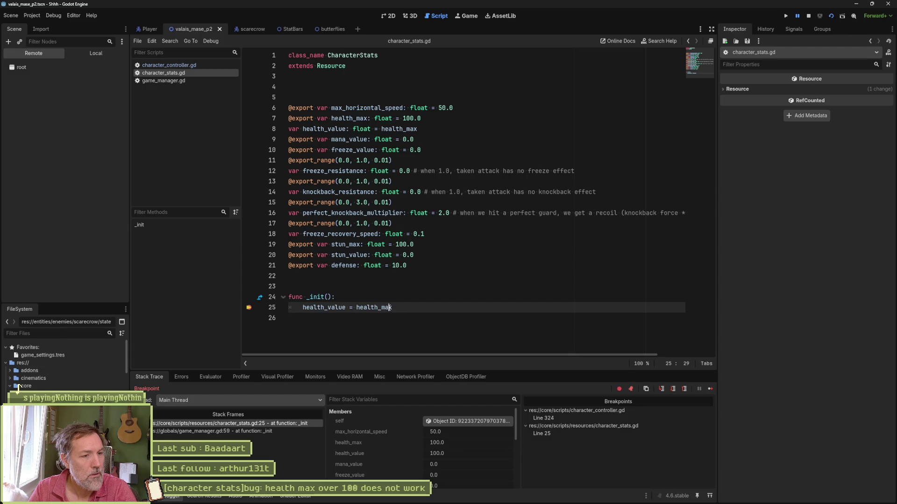
double_click(389, 307)
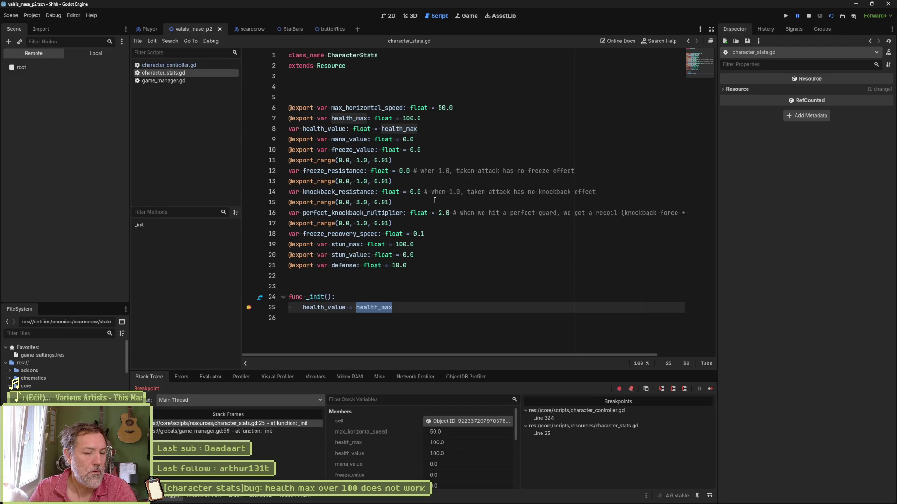
click(809, 16)
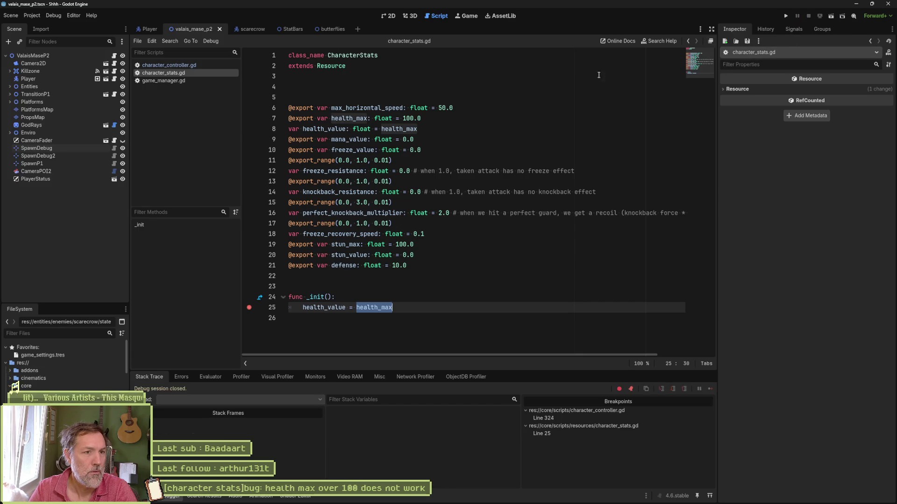
Remove the ' = 100.0' default from health_max on line 7, save, and rerun the scene.
click(421, 118)
drag(422, 118, 394, 120)
key(BackSpace)
key(ctrl+s)
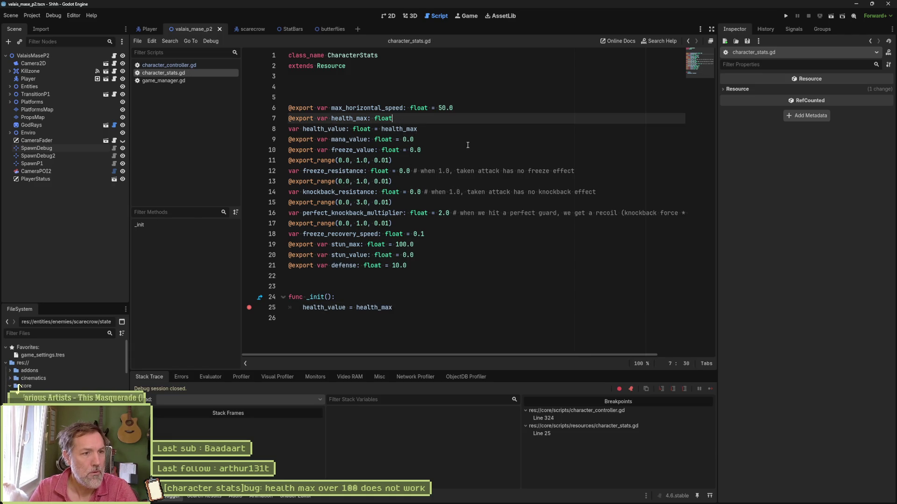
key(F6)
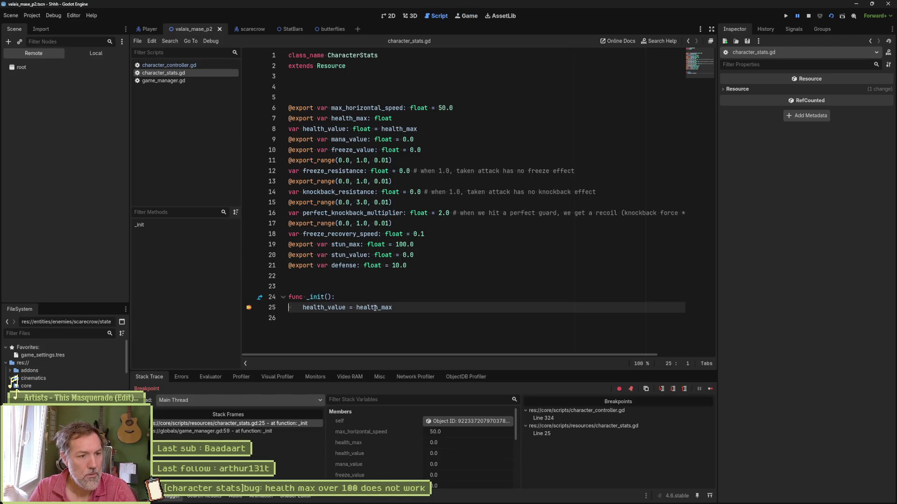
Evaluate health_max at the _init() breakpoint, then stop the game.
drag(392, 307, 356, 308)
click(211, 377)
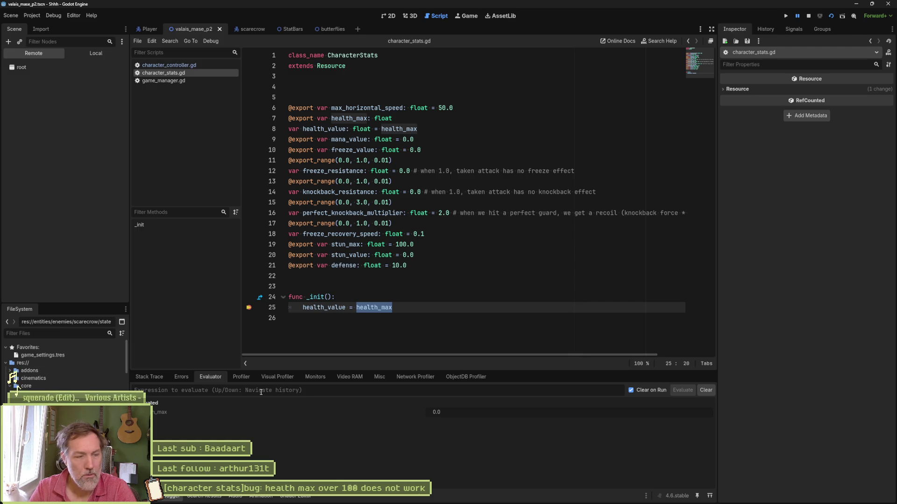
click(810, 16)
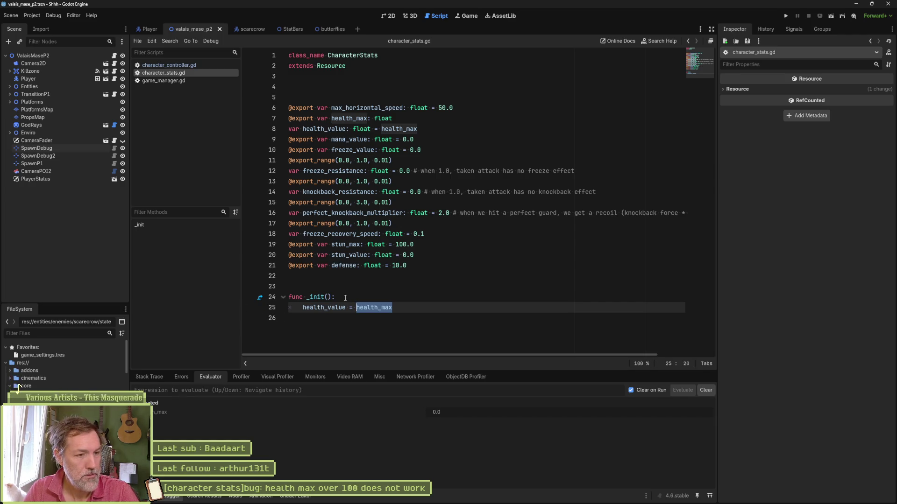
Delete the _init() function and the blank line above it from character_stats.gd.
key(Up)
key(Up)
key(BackSpace)
key(ctrl+shift+End)
key(Delete)
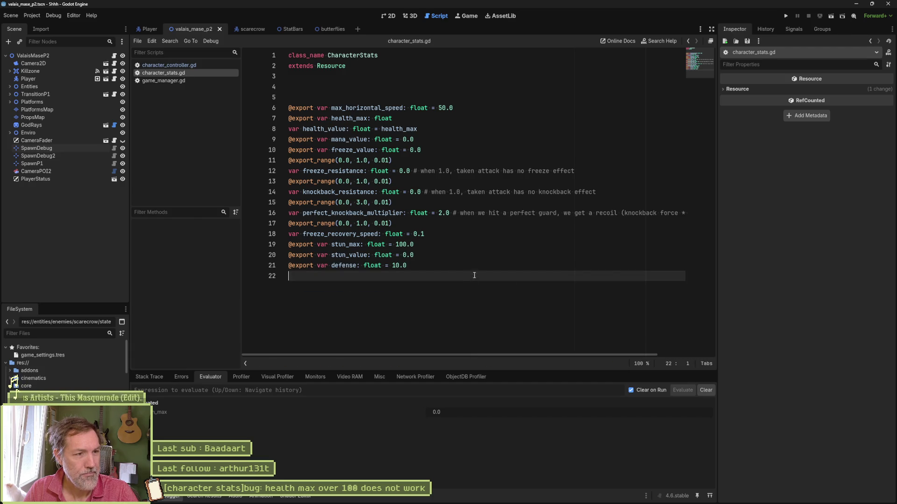
click(418, 130)
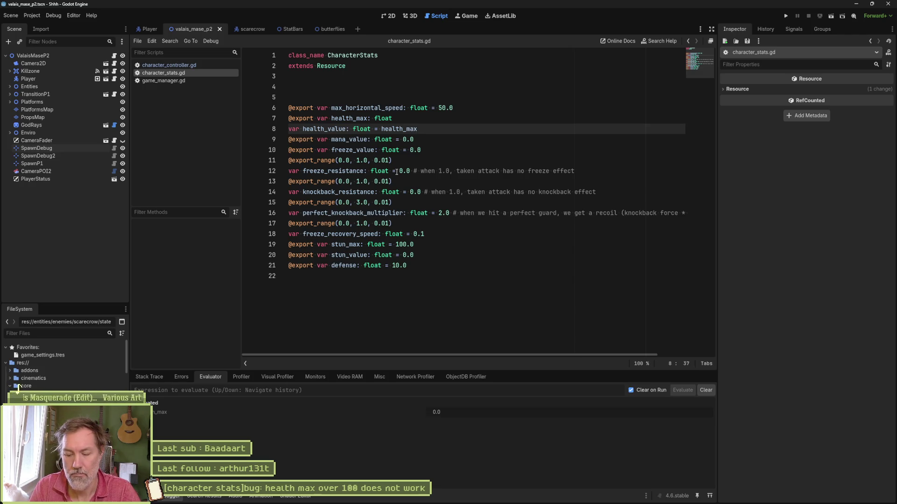
text(@export)
key(ctrl+s)
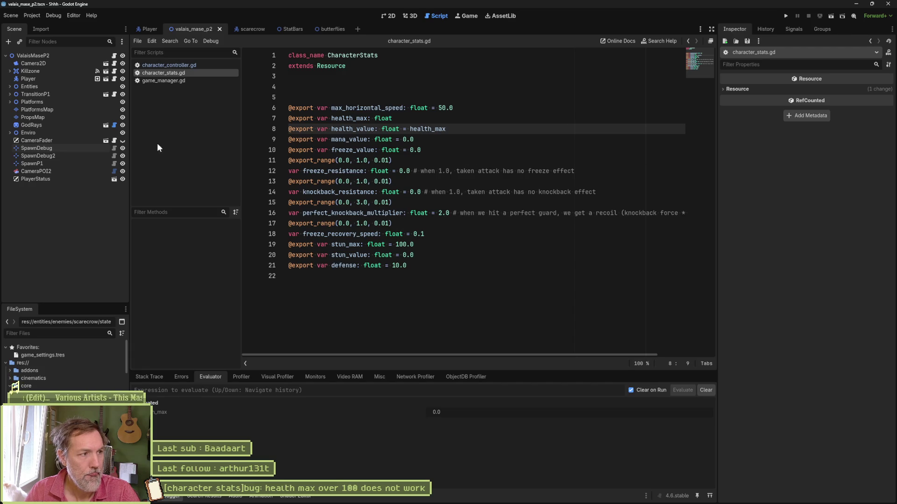
key(F6)
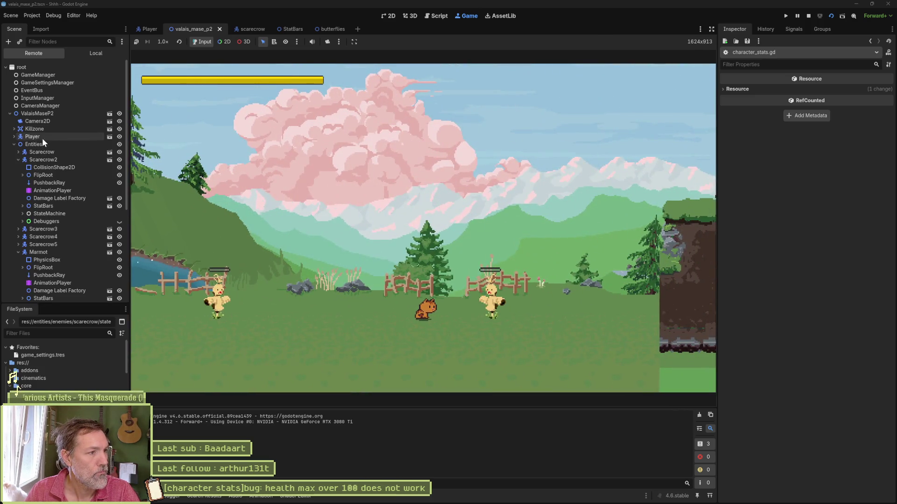
Check Scarecrow2's live Character Stats (Health Max 200.0, Health Value 0.0), then stop the run.
click(39, 159)
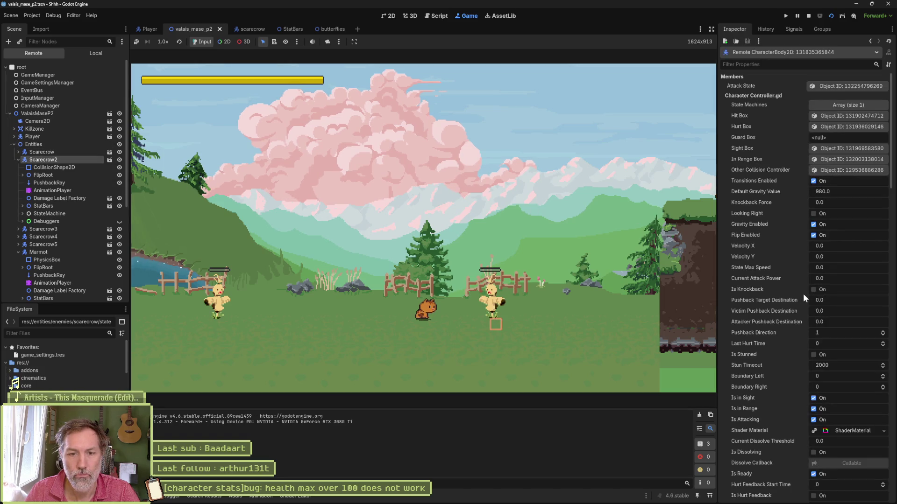
scroll(803, 294, down, 5)
scroll(802, 333, down, 3)
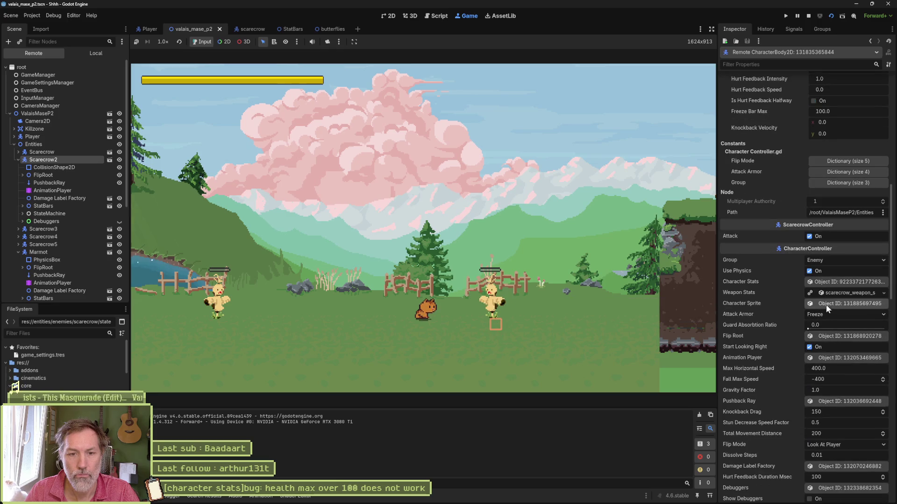
click(845, 282)
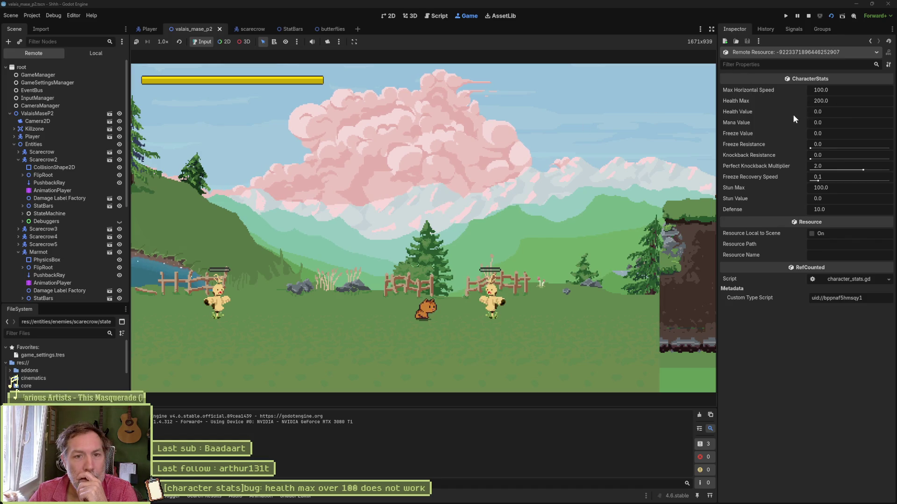
click(808, 16)
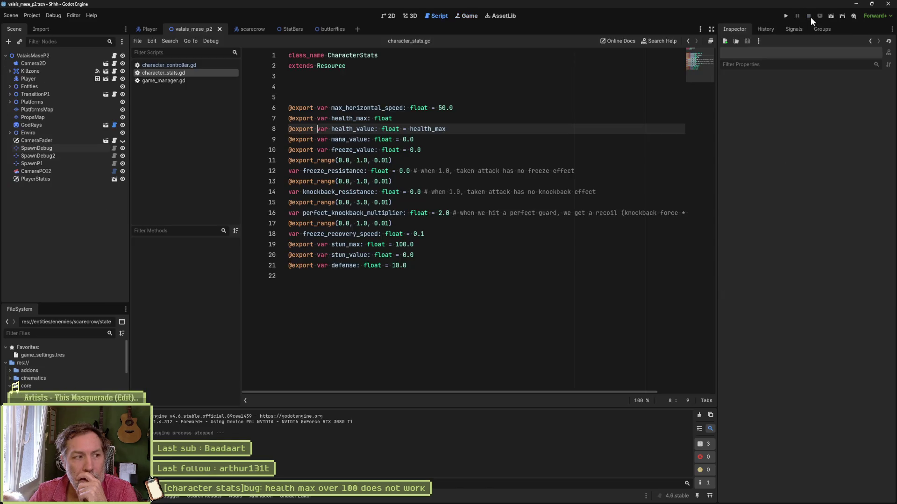
Set Scarecrow2's Health Value to 200 under Entities and run the scene again.
click(10, 86)
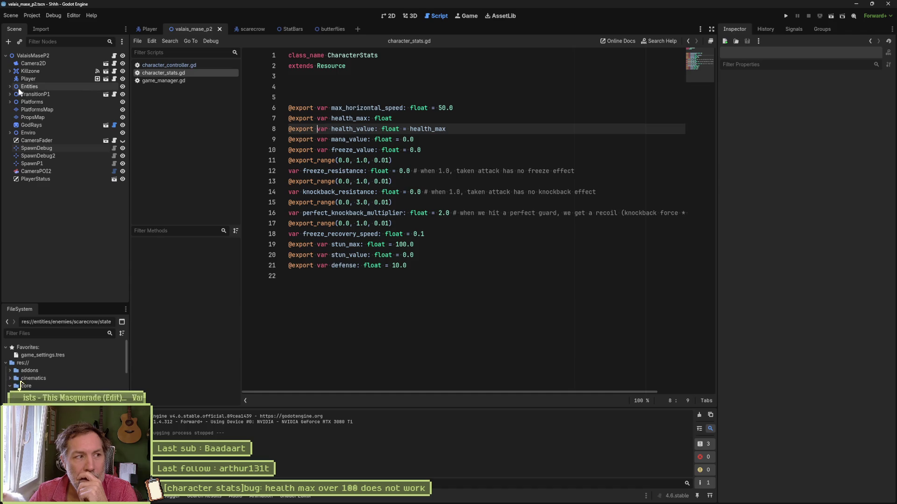
click(23, 102)
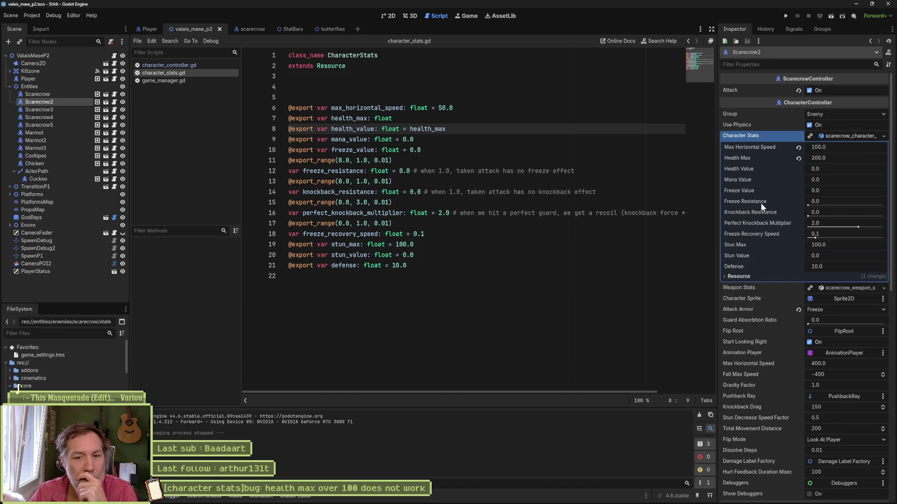
click(829, 167)
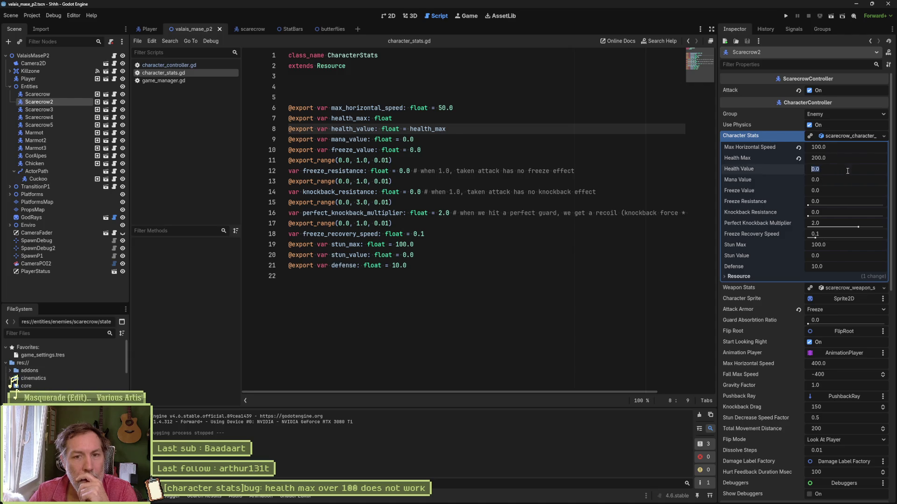
text(200)
key(Return)
key(F6)
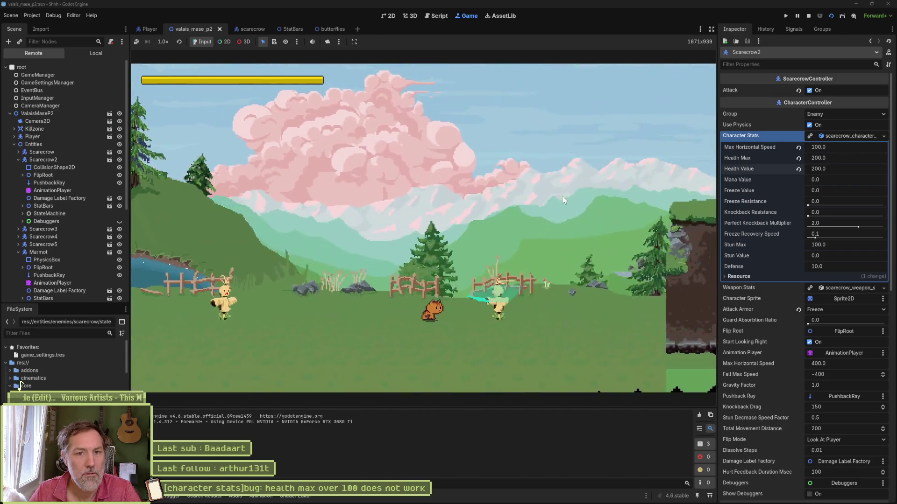
Confirm Scarecrow2's live Health Value reads 200.0, stop the game, and switch to Gemini.
click(58, 159)
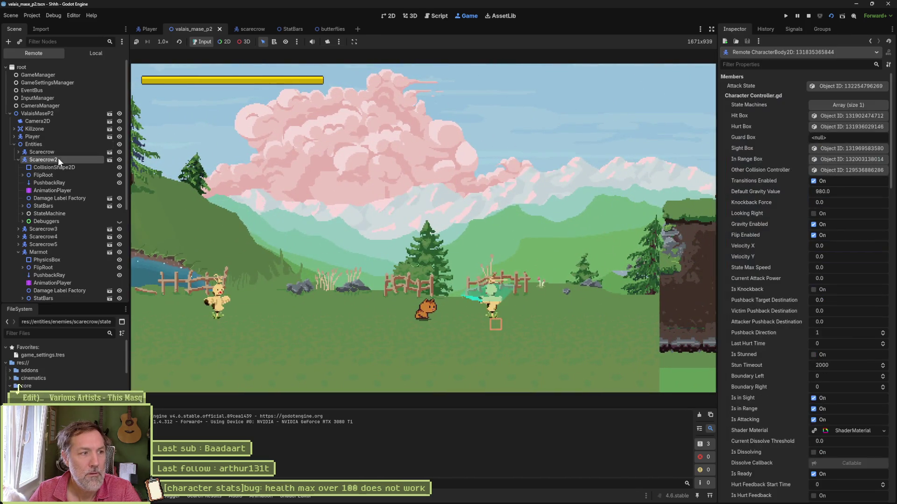
scroll(795, 237, down, 10)
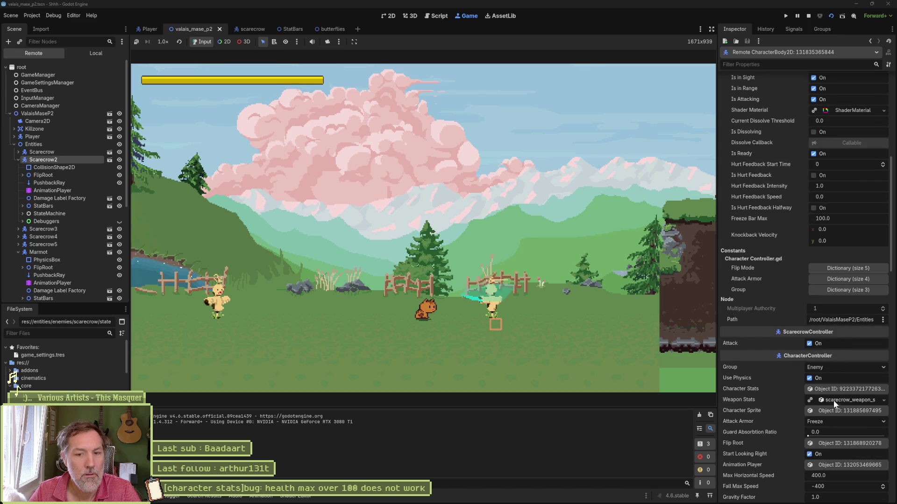
click(838, 391)
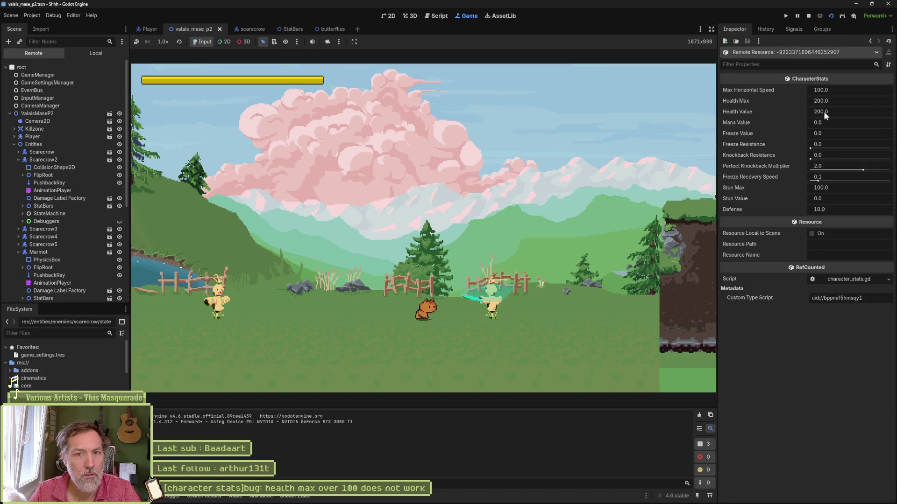
click(809, 16)
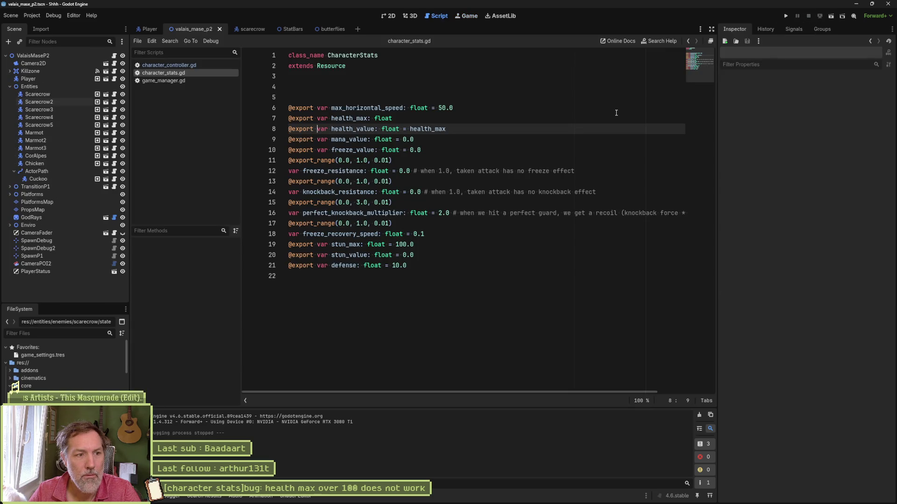
click(470, 232)
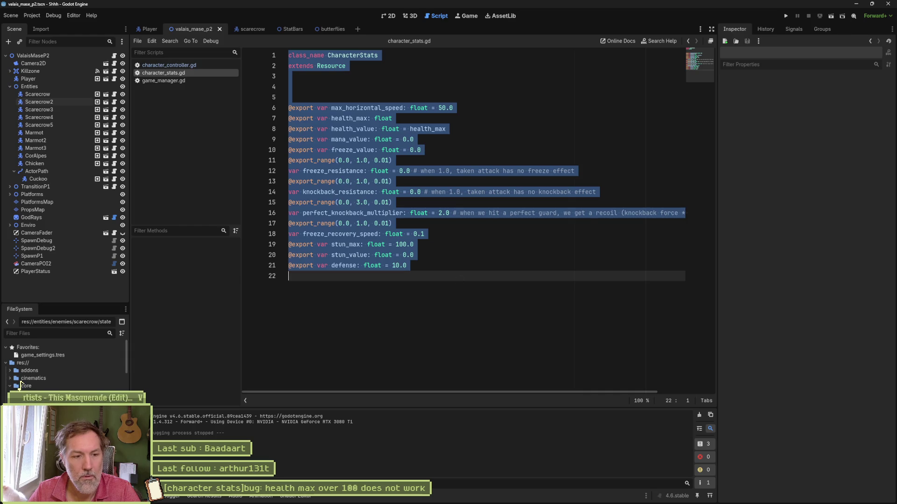
click(572, 496)
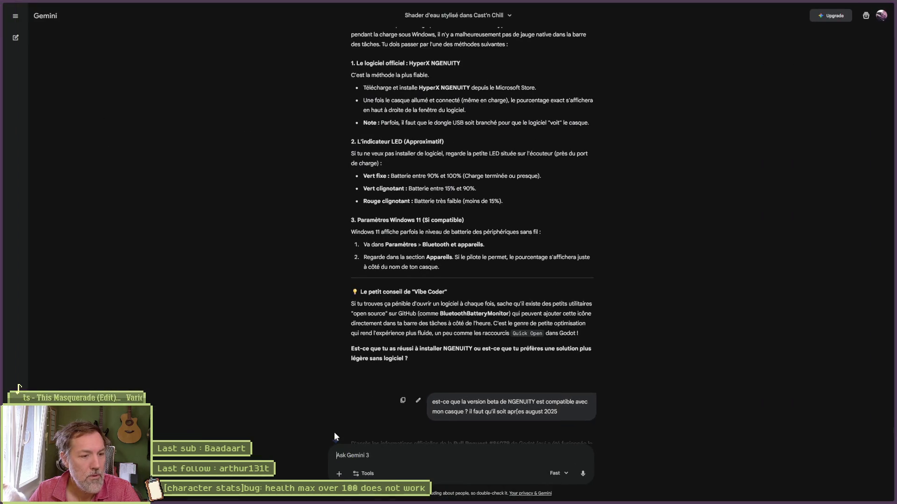
Ask Gemini how to make health_value start at health_max, pasting the CharacterStats script.
text(j'aimerais que heal)
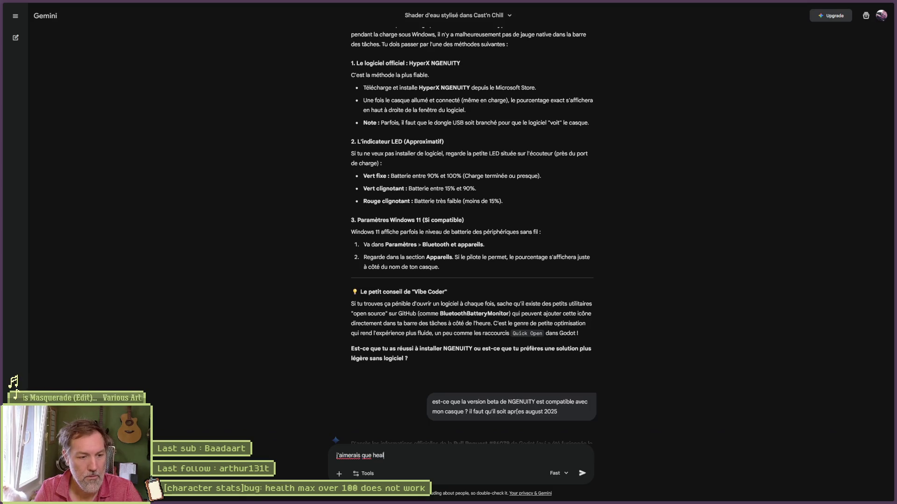
text(th_value prenn)
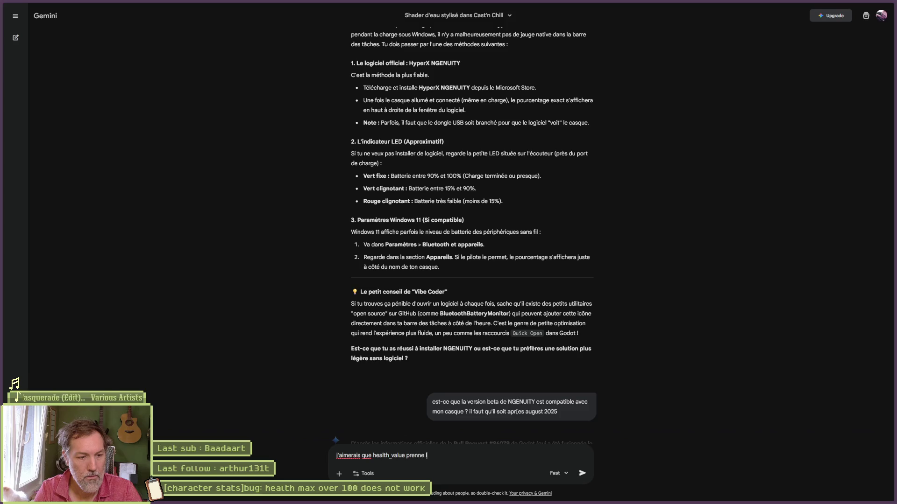
text(eur de healt)
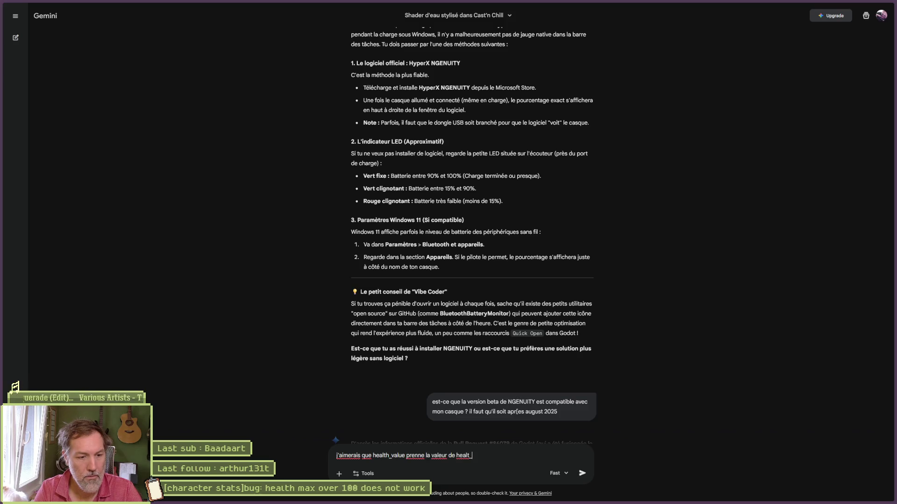
text(h)
text(_max au demarrage)
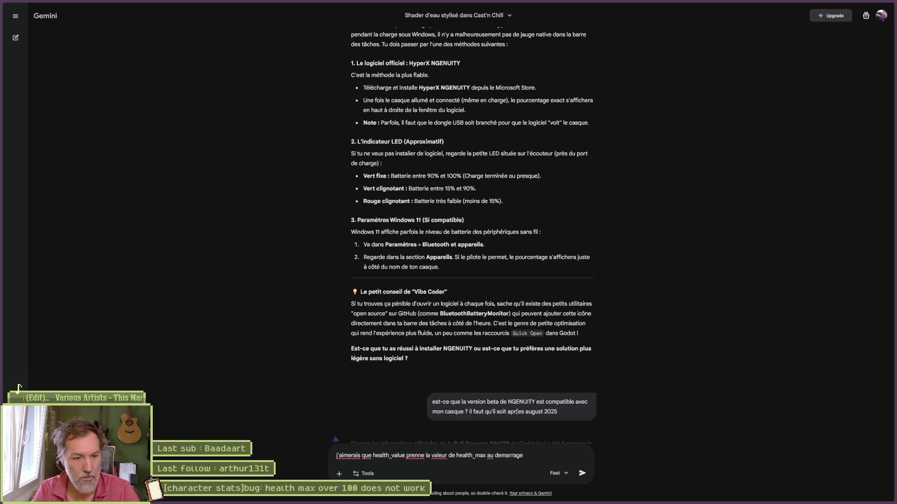
key(shift+Return)
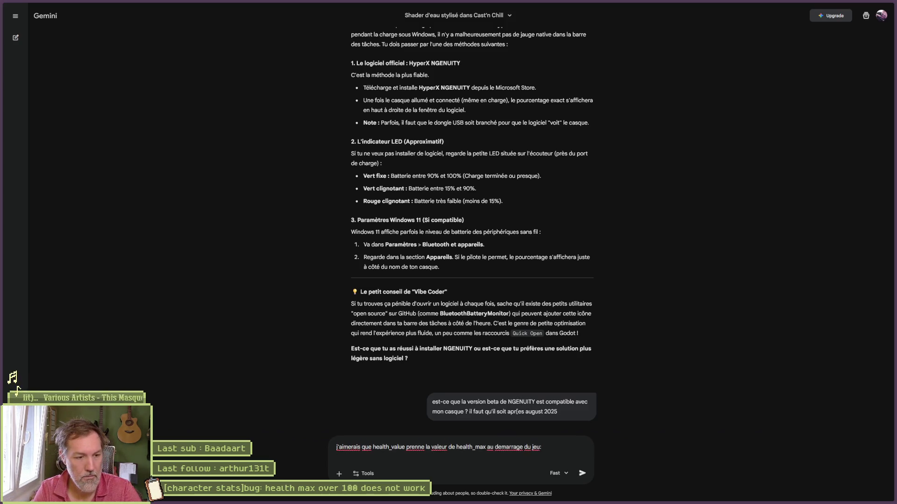
key(ctrl+v)
key(Return)
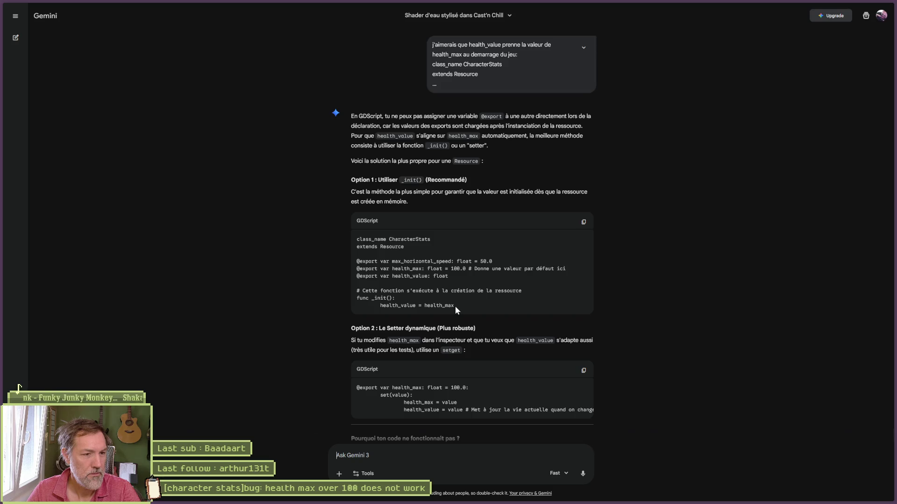
Select Gemini's suggested func _init() code and return to the Godot editor.
drag(455, 306, 351, 296)
key(ctrl+c)
mouse_move(364, 502)
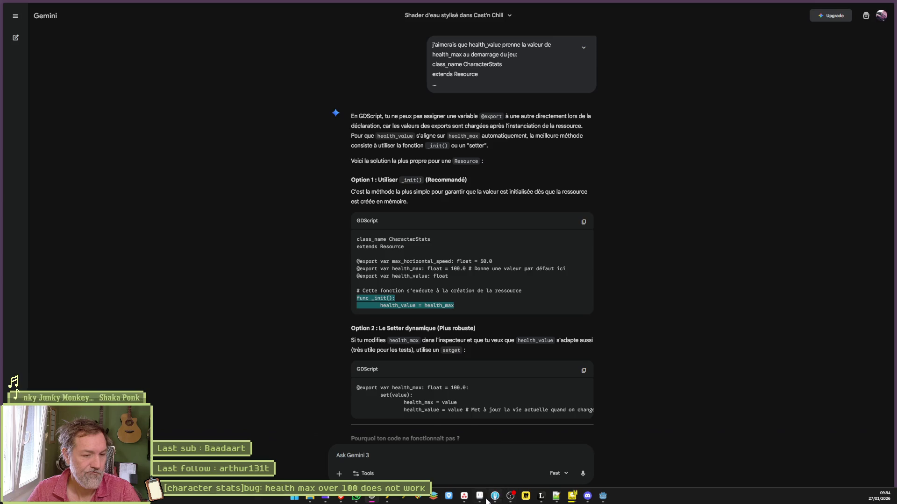
click(602, 496)
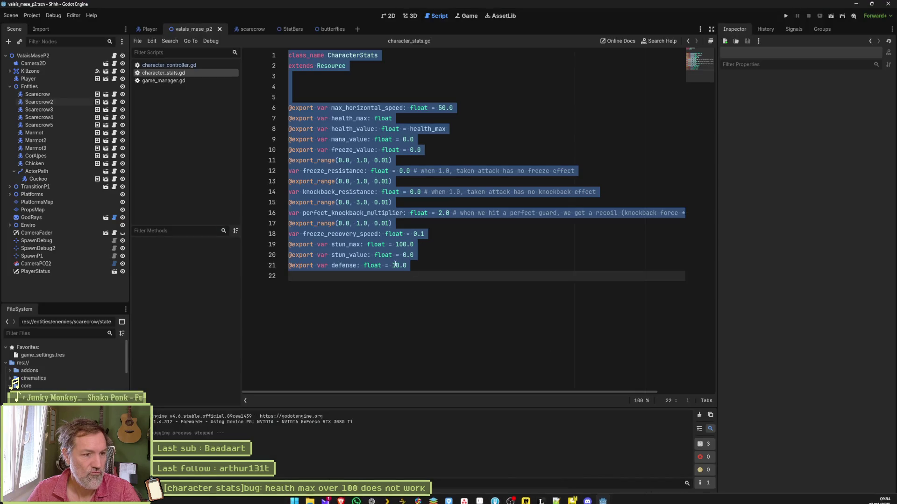
Paste the _init() function at the end of character_stats.gd with blank lines before it, and save.
click(346, 290)
key(ctrl+v)
click(418, 268)
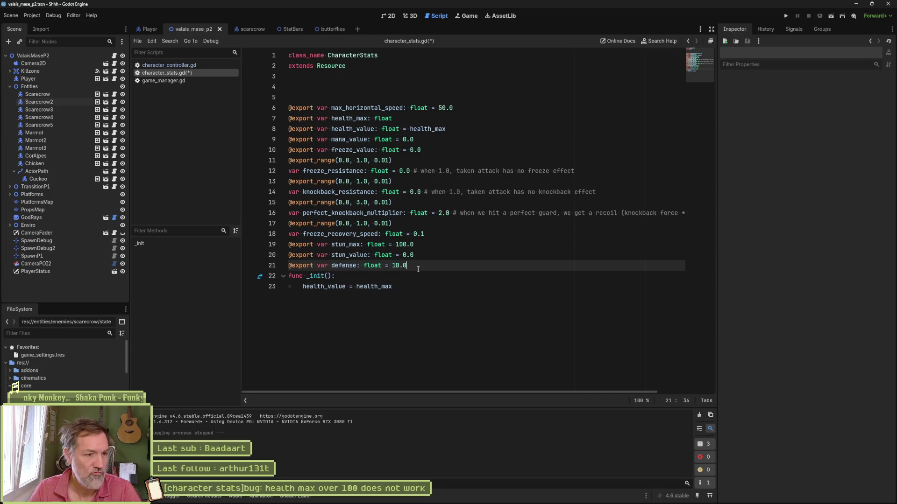
key(Return)
key(ctrl+s)
key(Return)
key(Return)
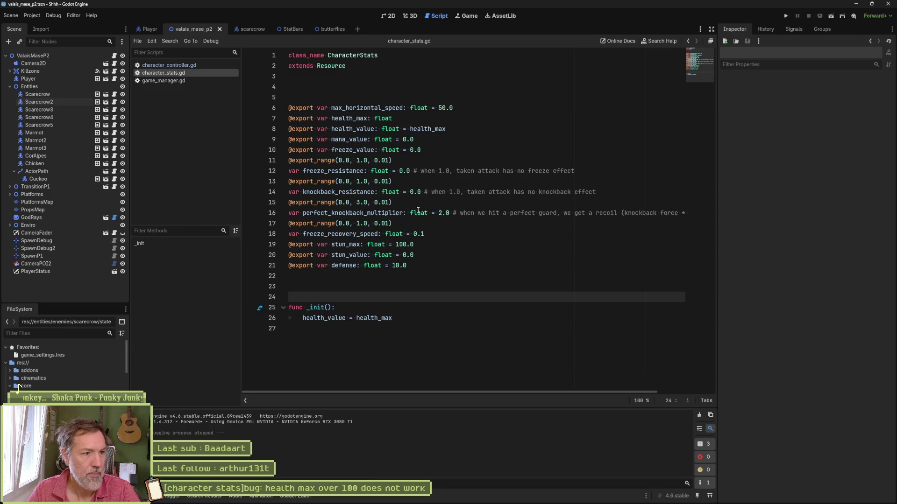
Reset Scarecrow2's Health Value to default, run, see live Health Value still 0.0, and stop.
click(39, 102)
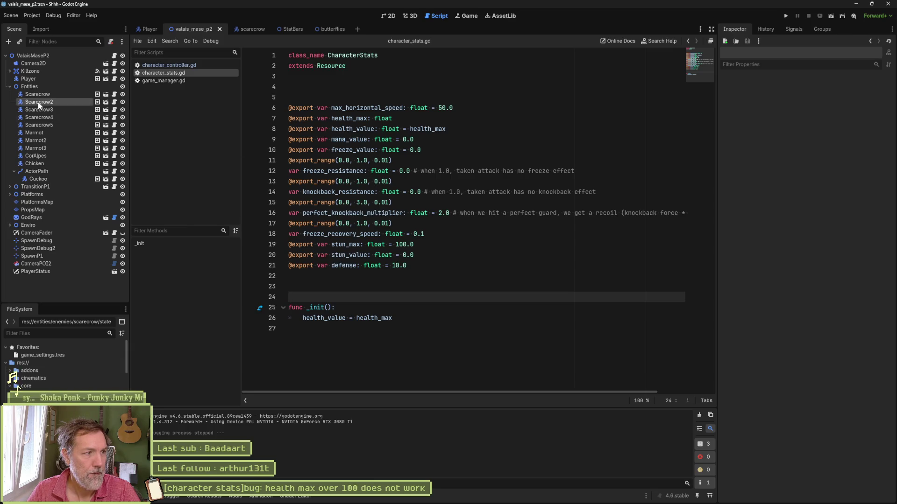
click(799, 169)
key(F6)
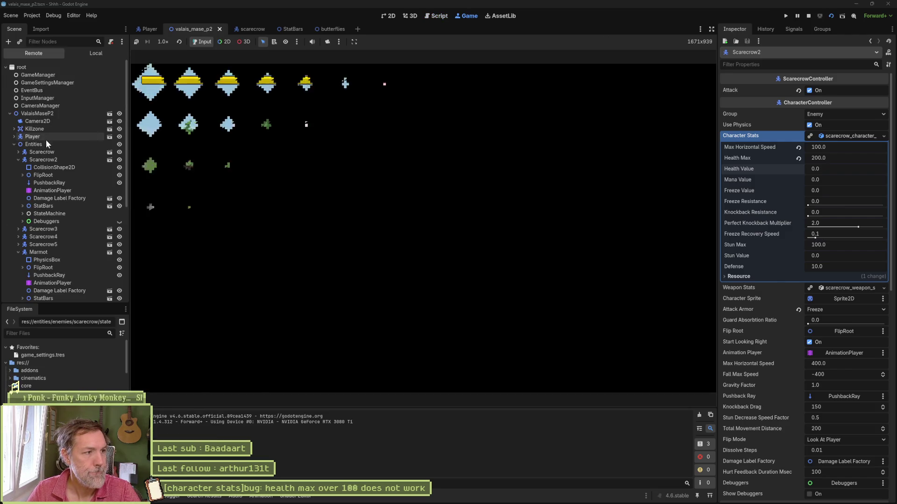
click(104, 160)
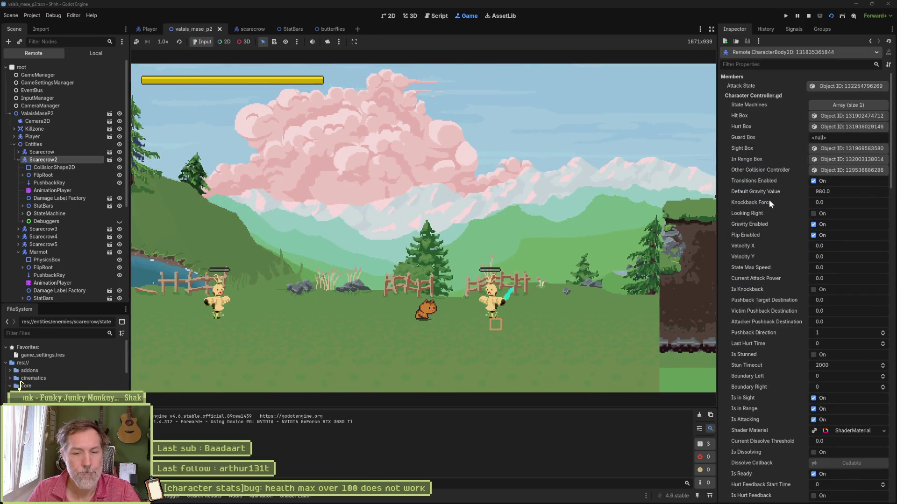
scroll(785, 215, down, 5)
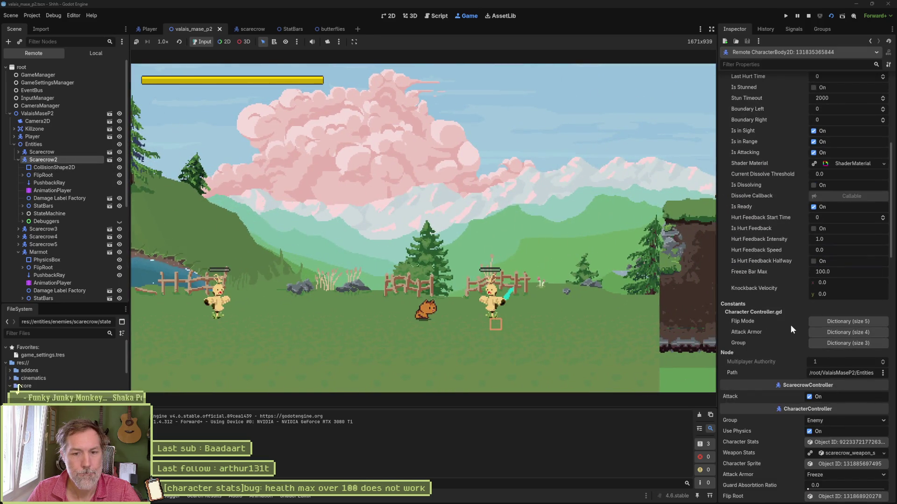
scroll(790, 324, down, 2)
click(844, 337)
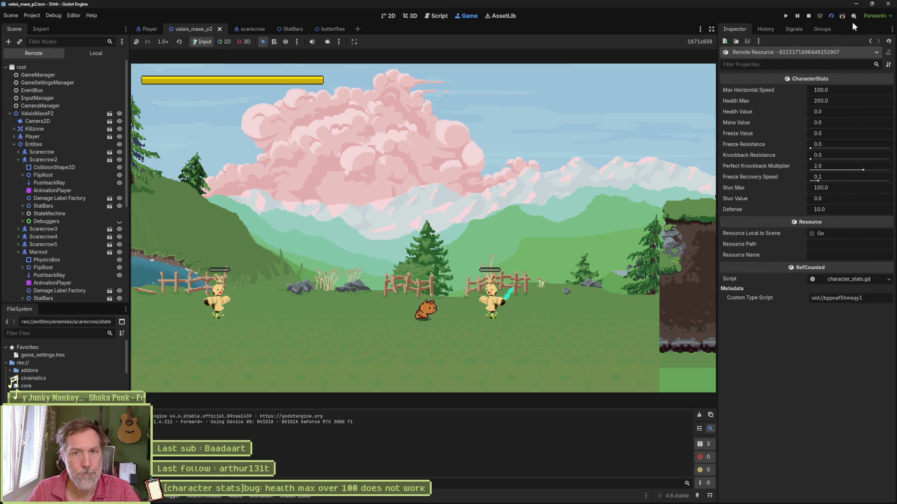
click(807, 15)
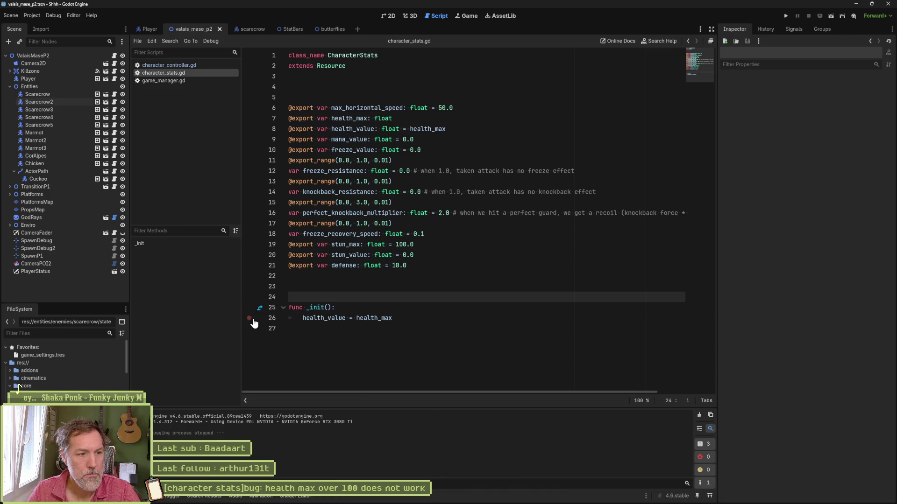
Debug to the line 26 _init() breakpoint, evaluate health_max as 0.0, and stop with F8.
key(F5)
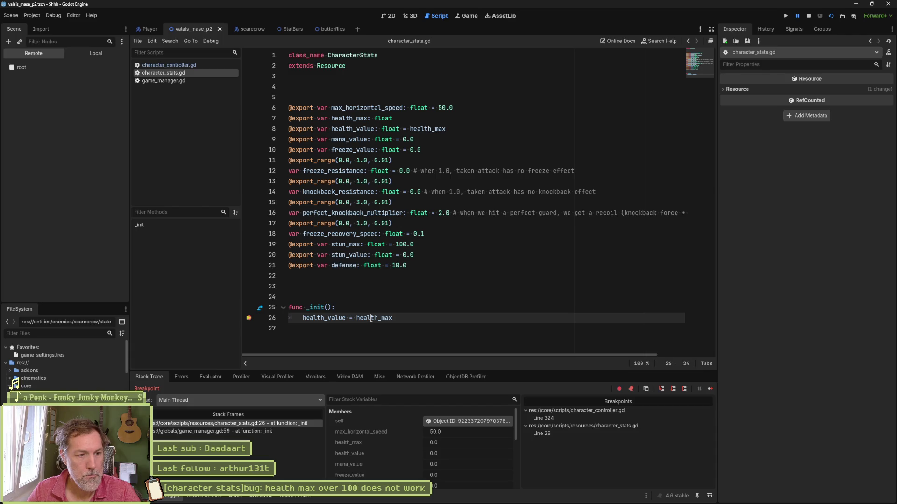
right_click(363, 316)
click(362, 316)
double_click(361, 317)
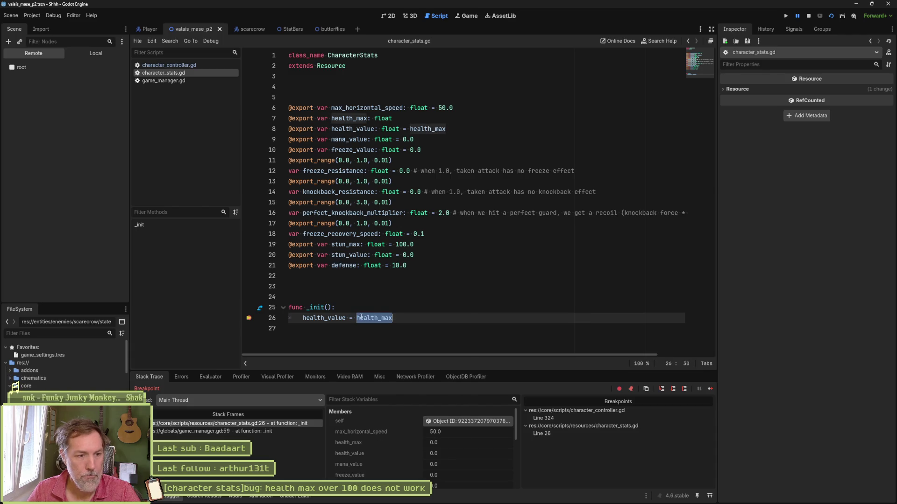
click(207, 378)
click(220, 387)
key(ctrl+v)
key(Return)
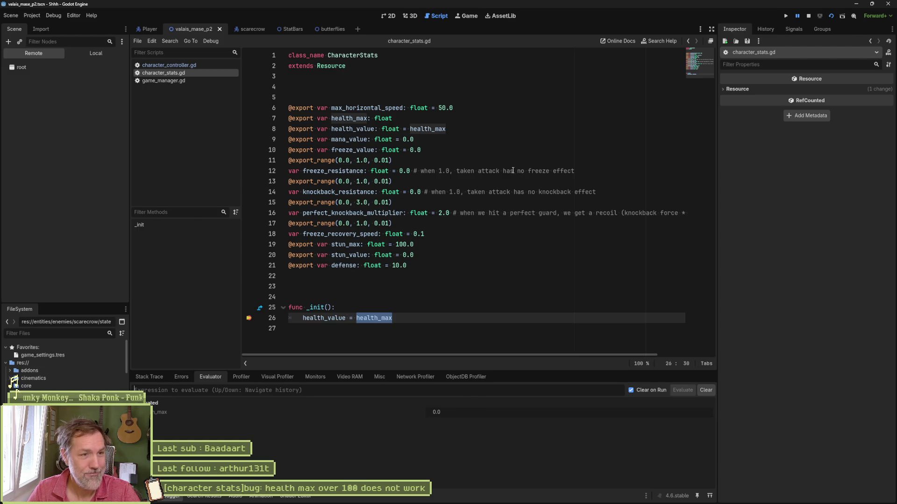
key(F8)
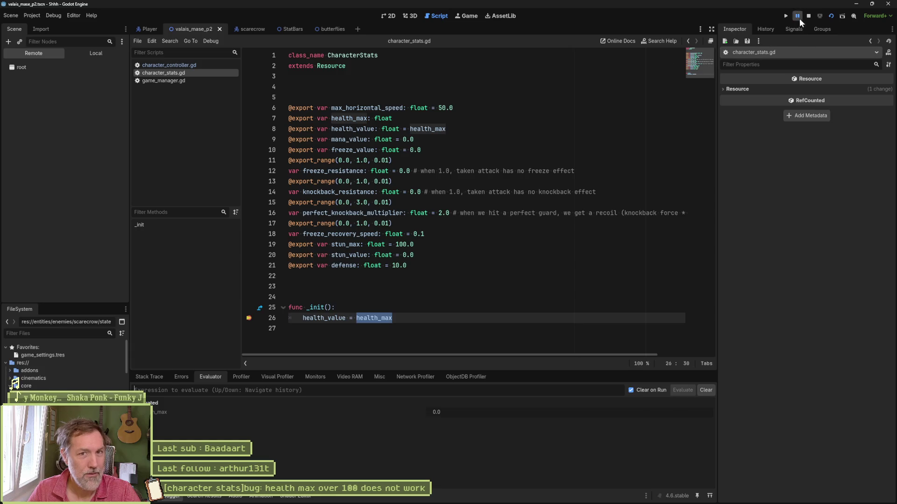
Start giving health_max a default by typing '= 100.0' at the end of line 7.
click(410, 130)
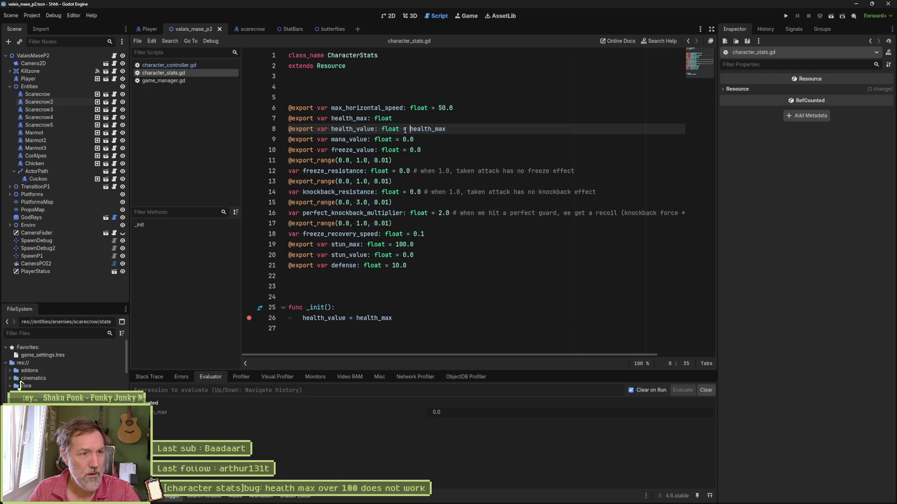
click(406, 120)
text(= )
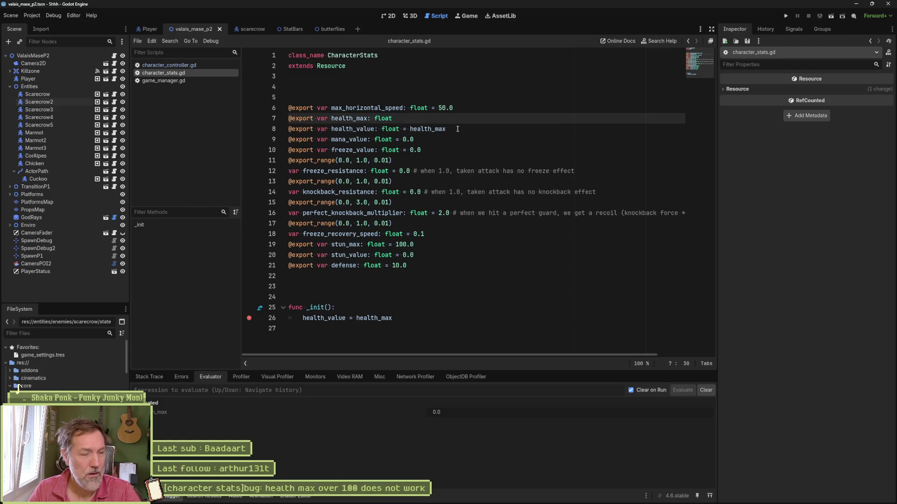
text(100.0)
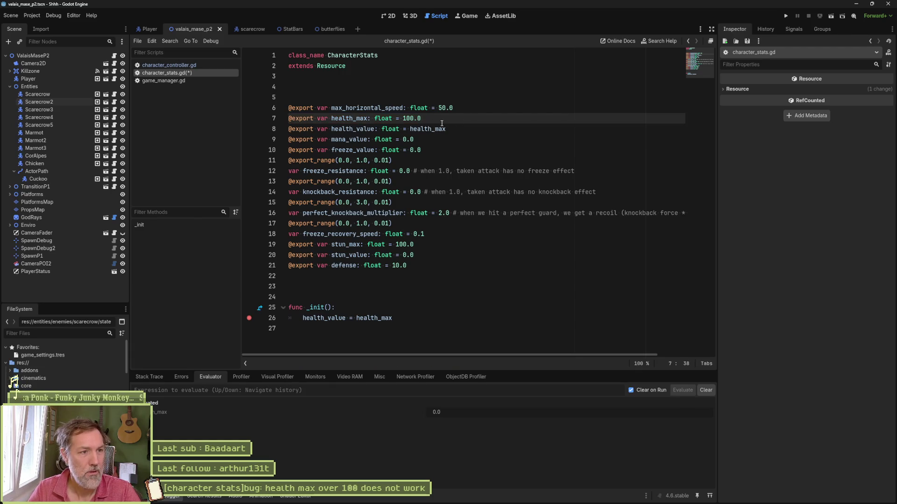
Change health_max's default on line 8 to 100.0 and launch the project with F5.
double_click(424, 130)
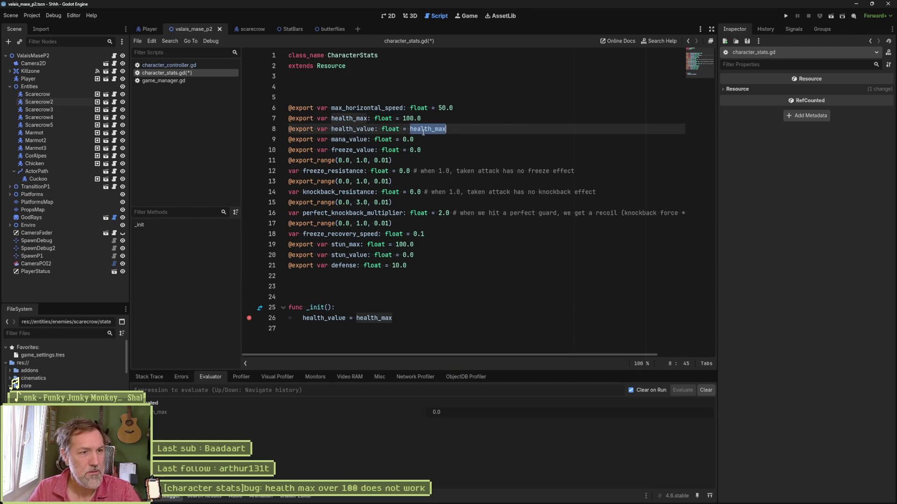
text(100.0)
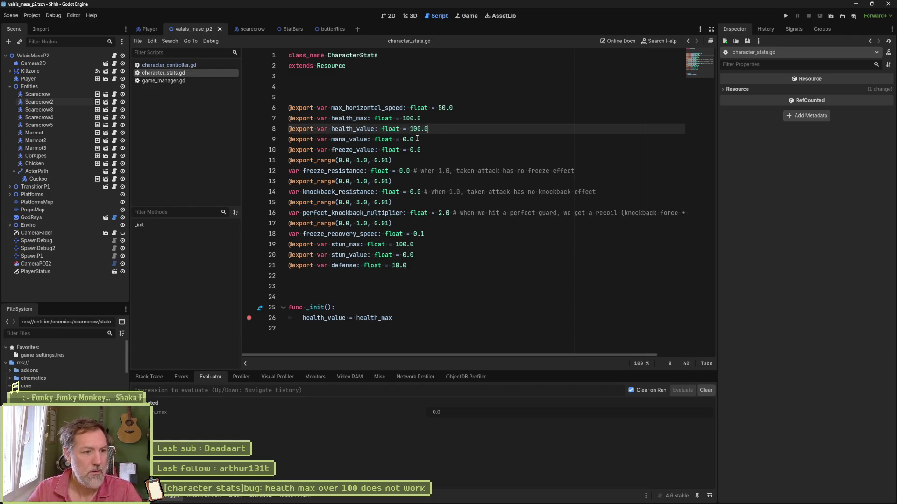
key(F5)
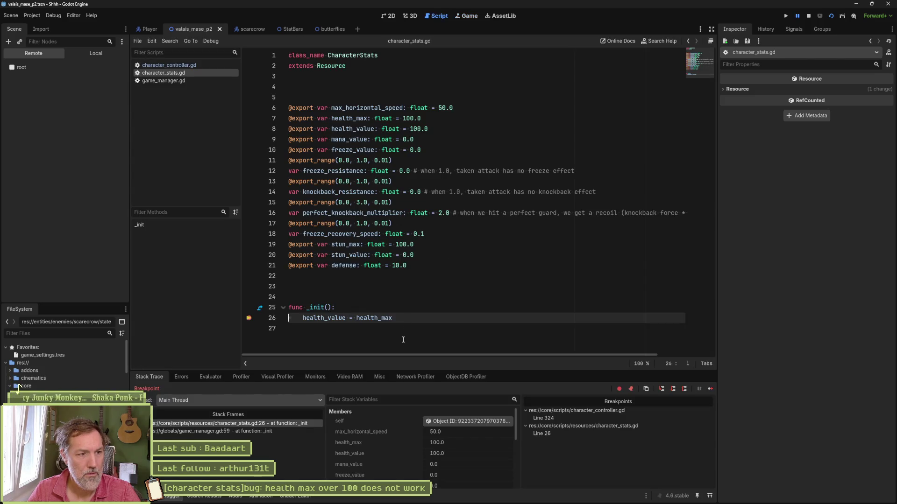
Evaluate health_max and health_value at the _init() breakpoint, both 100.0, then stop the game.
double_click(374, 318)
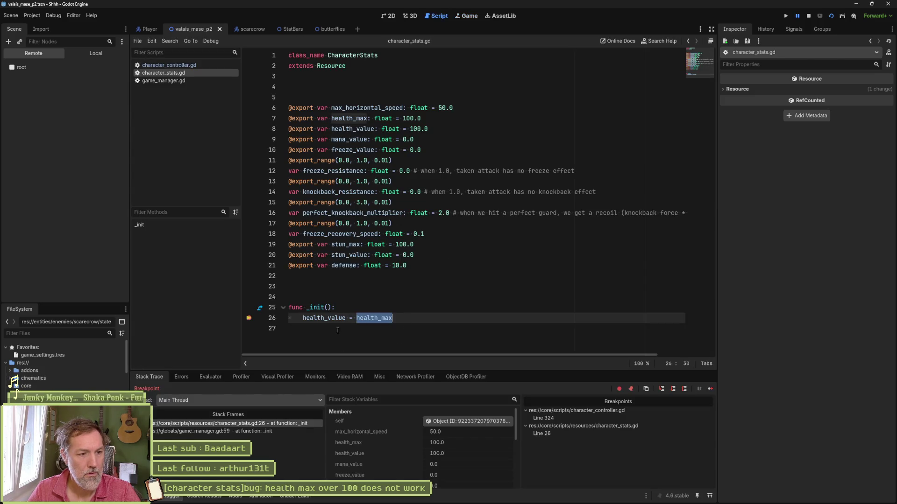
click(212, 379)
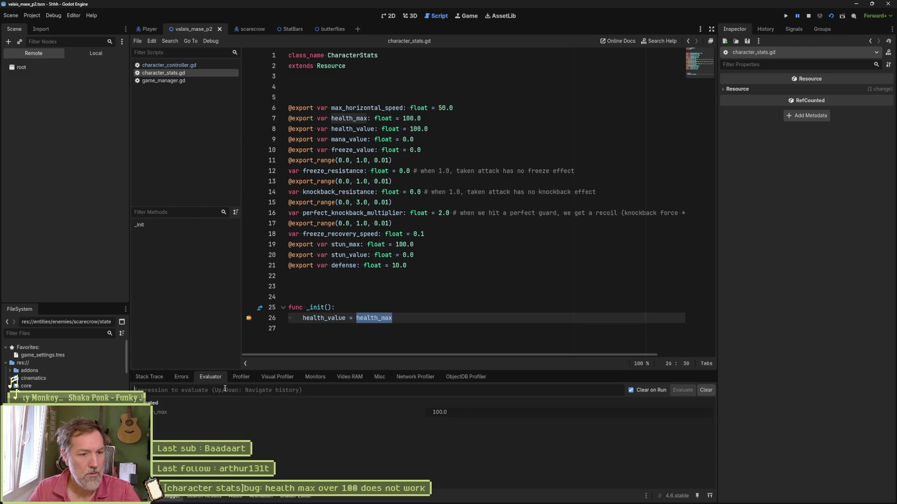
double_click(324, 319)
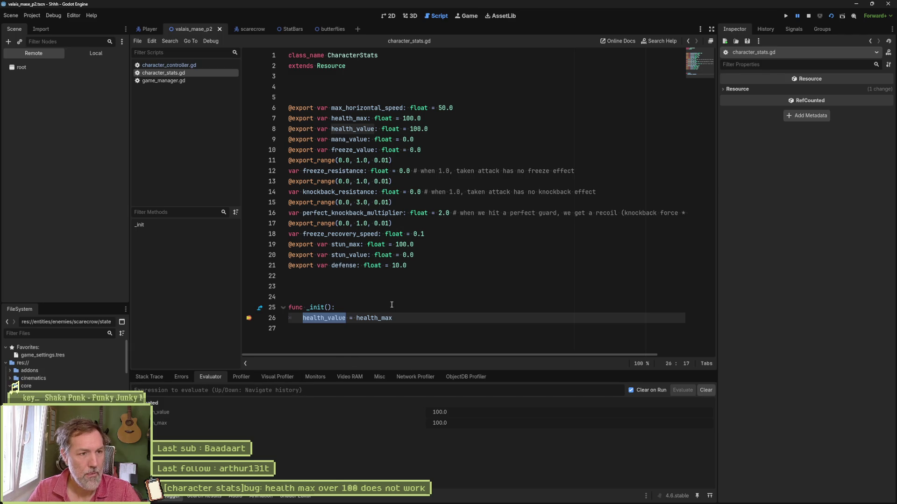
click(808, 16)
Inspect Scarecrow2's character stats, review the scripts and close game_manager.gd.
click(42, 101)
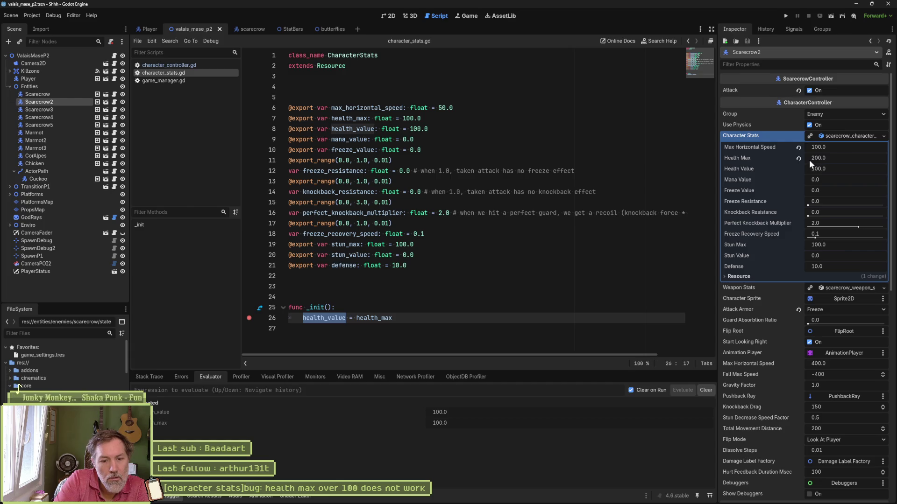
click(168, 65)
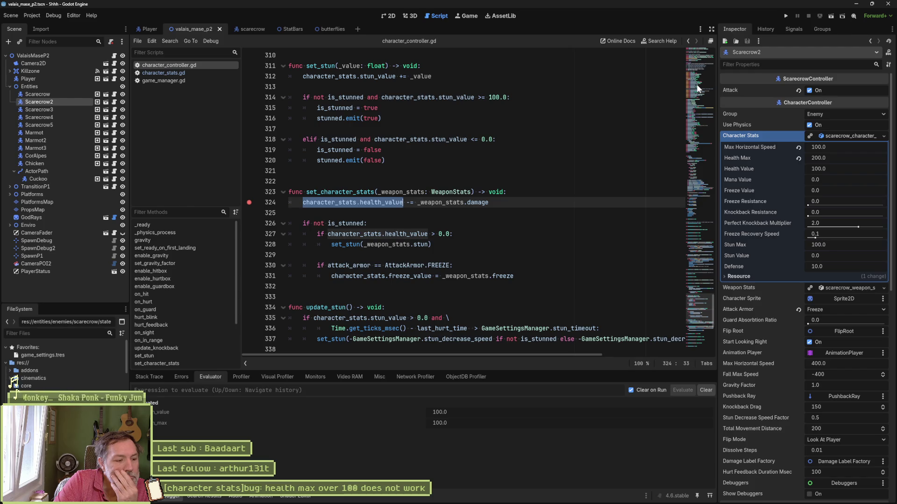
click(202, 80)
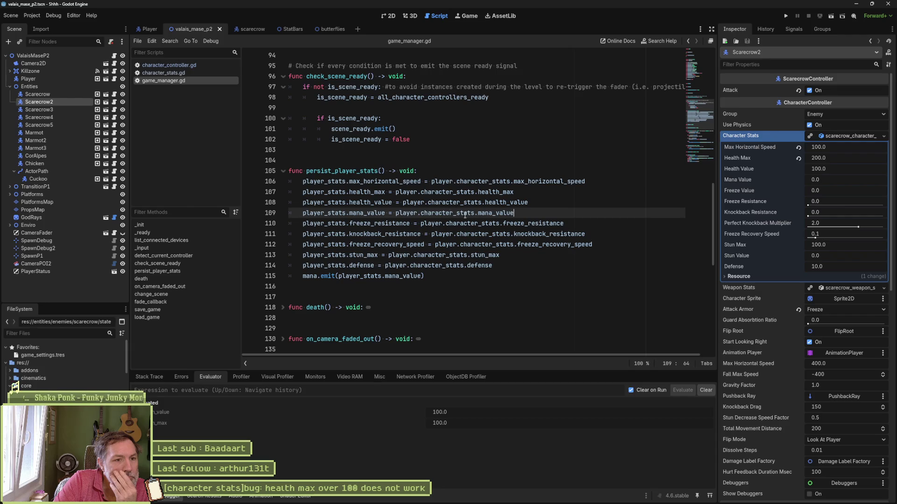
scroll(453, 212, up, 12)
scroll(450, 209, up, 10)
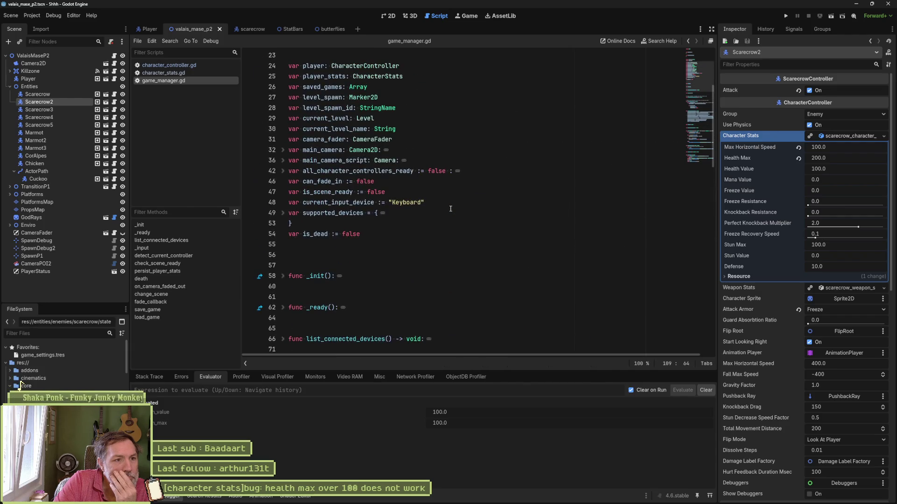
scroll(448, 207, down, 10)
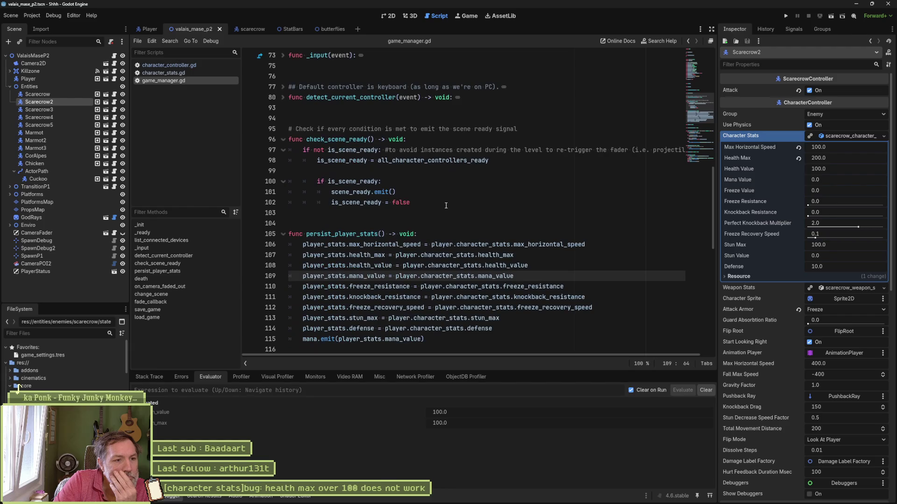
middle_click(170, 79)
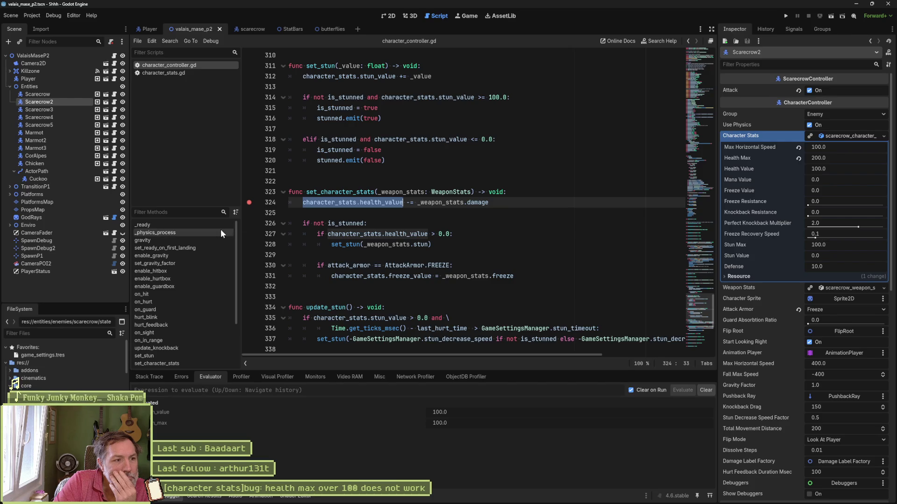
Put a breakpoint on line 139's duplicate() call in _ready and run the scene with F6.
click(187, 226)
scroll(548, 243, down, 9)
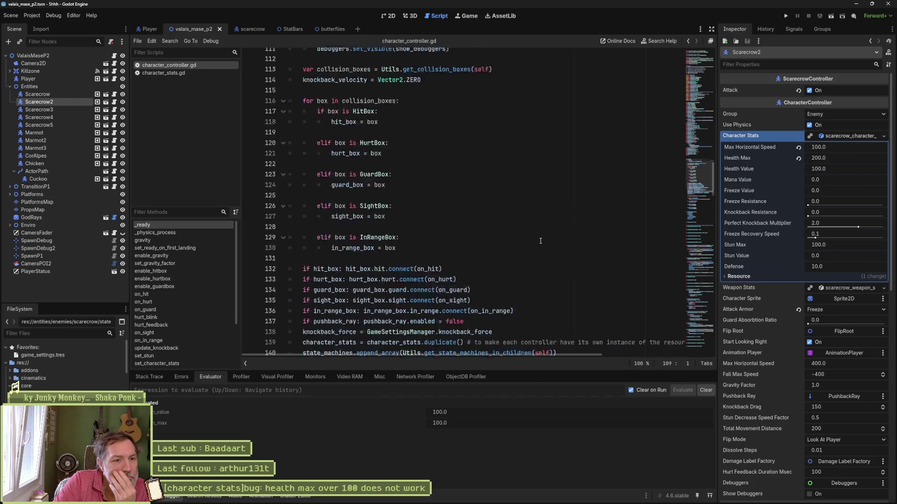
click(437, 234)
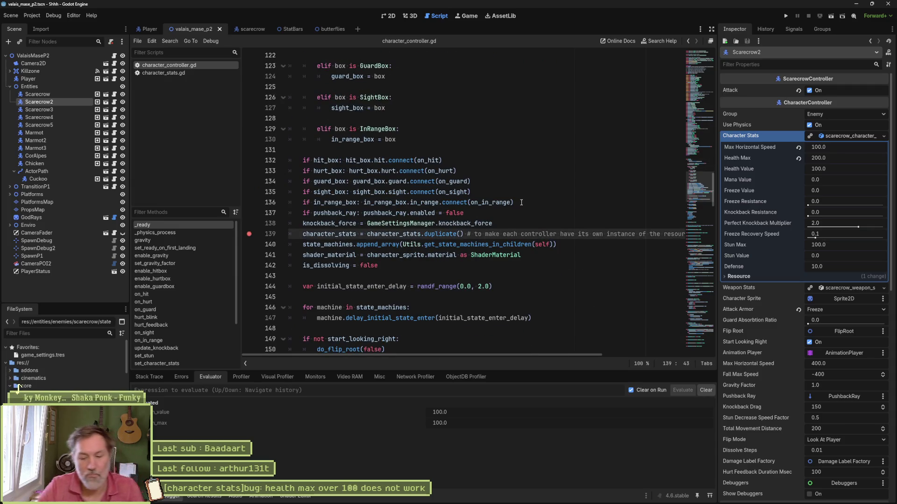
key(F6)
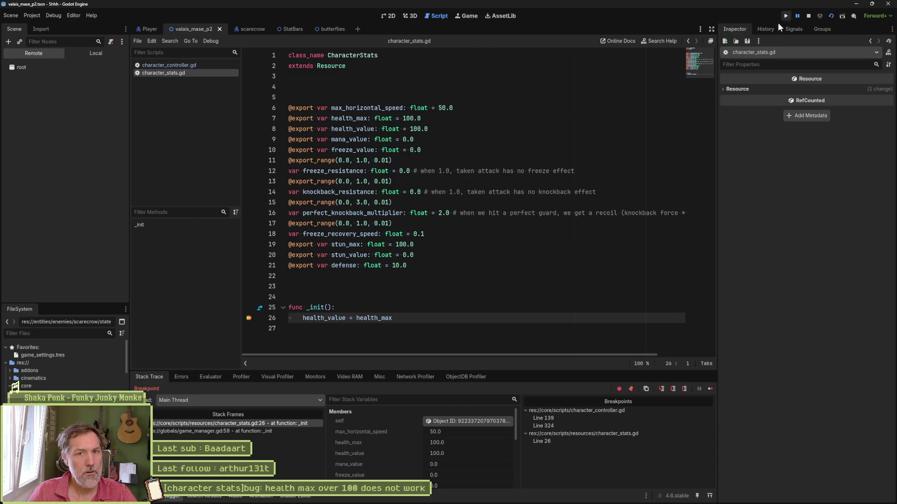
Resume to the next breakpoint and evaluate health_max in the Evaluator.
click(713, 389)
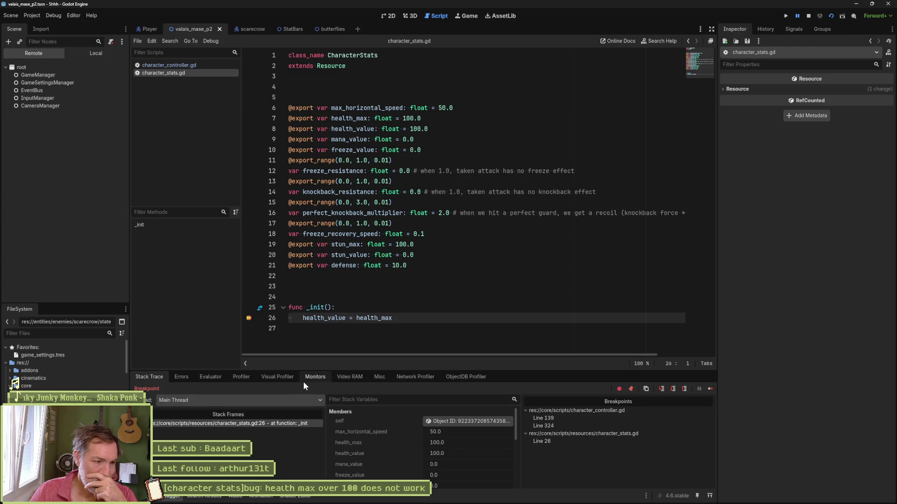
click(211, 377)
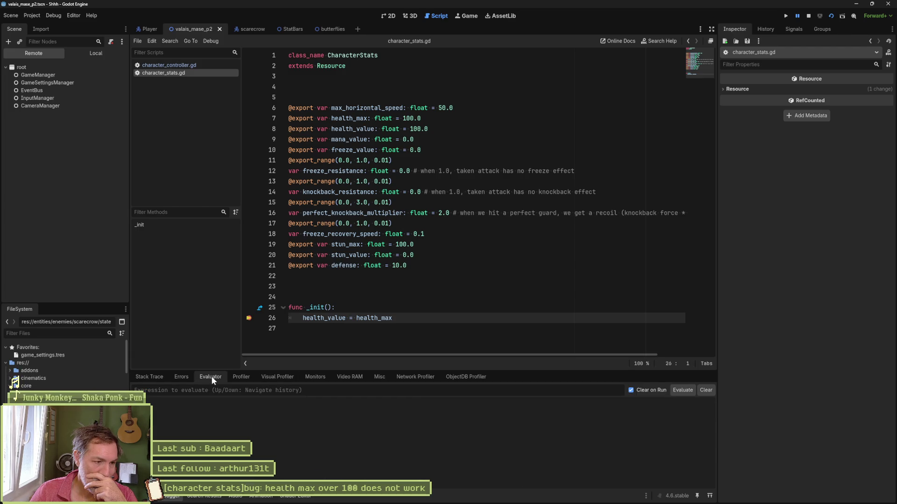
double_click(368, 318)
key(ctrl+c)
click(327, 390)
key(ctrl+v)
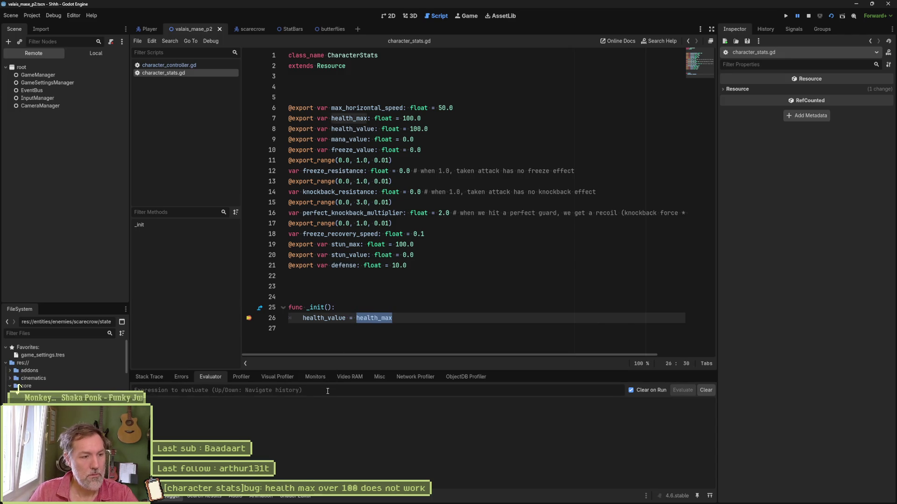
key(Return)
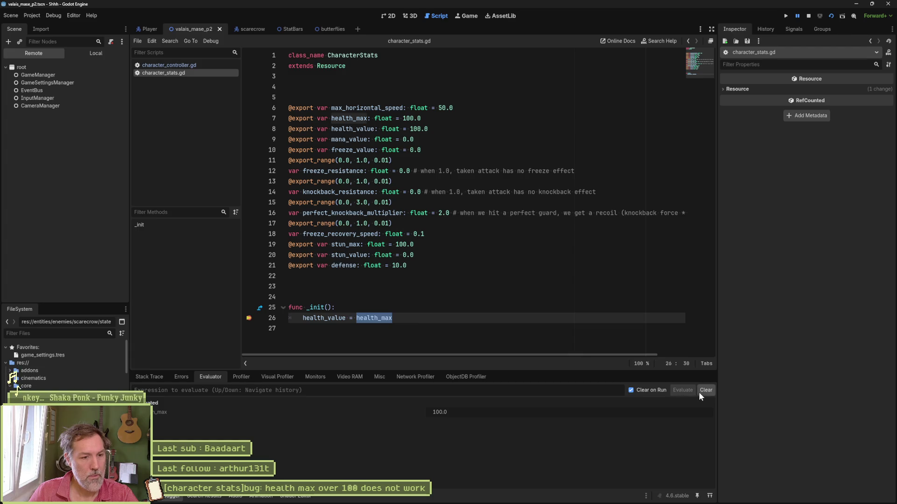
Inspect the remote self CharacterStats, showing Health Max and Health Value at 100.0.
click(148, 378)
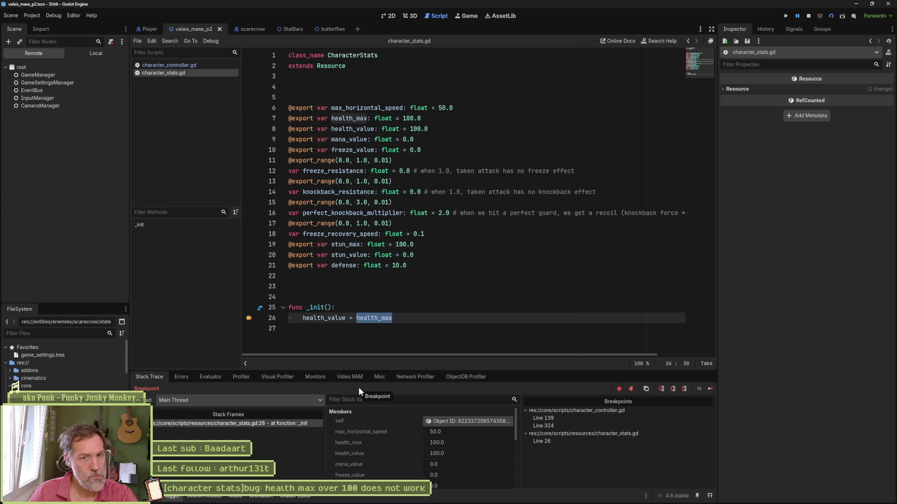
click(450, 423)
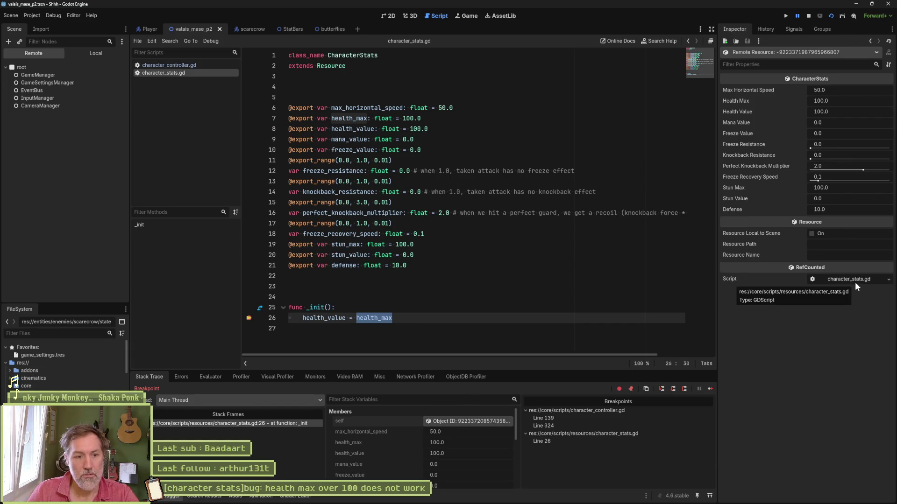
scroll(444, 457, down, 2)
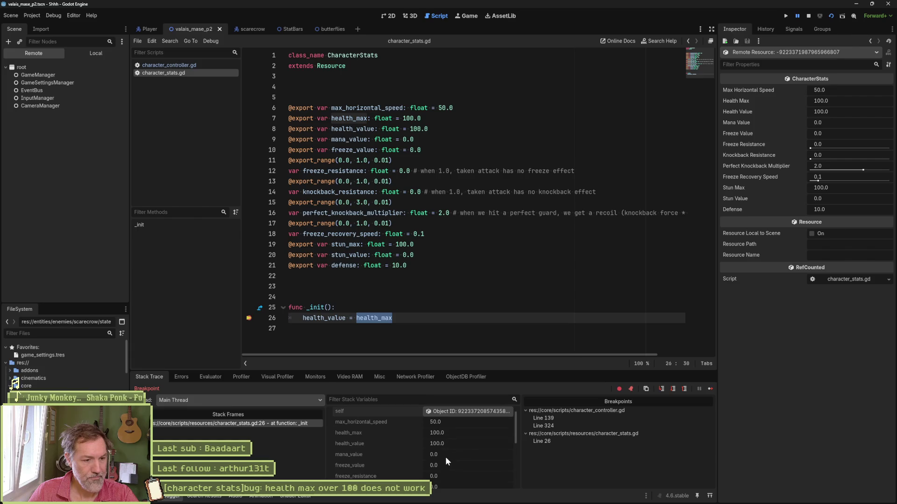
scroll(446, 457, down, 5)
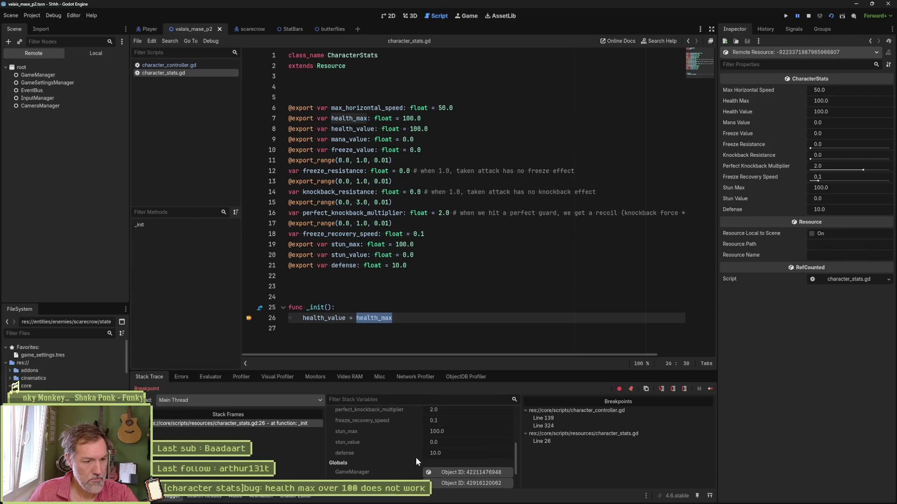
scroll(416, 456, down, 1)
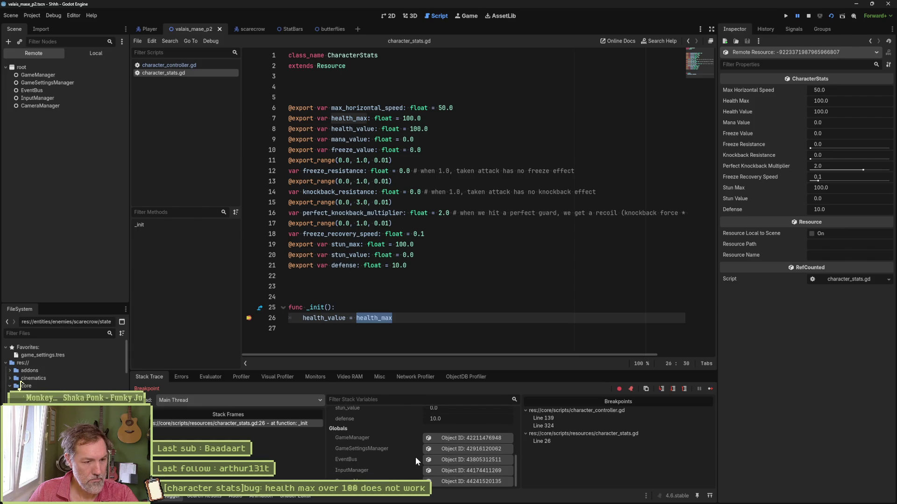
scroll(416, 457, up, 8)
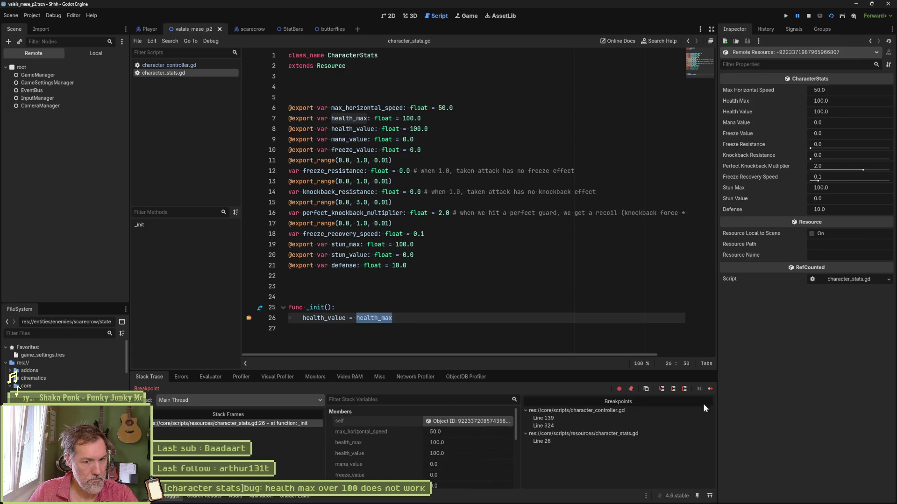
Continue to the line 139 breakpoint, inspect character_stats, then continue to _init line 26.
click(711, 391)
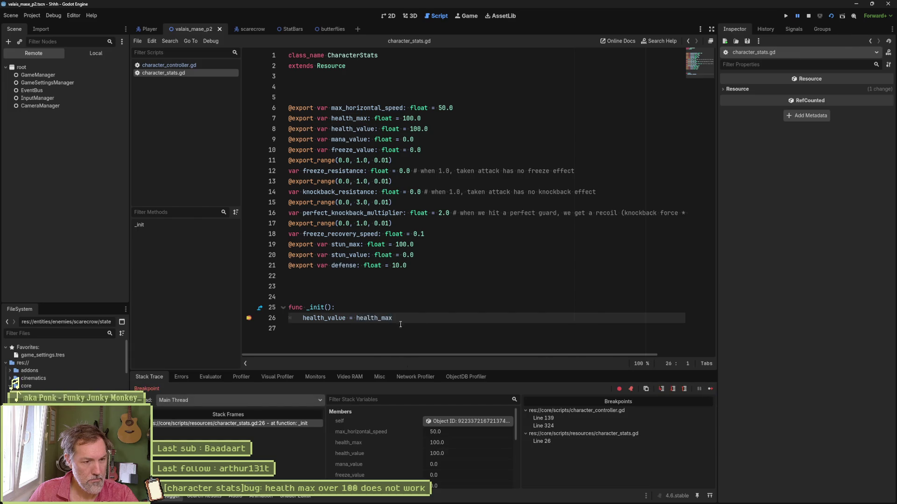
click(710, 389)
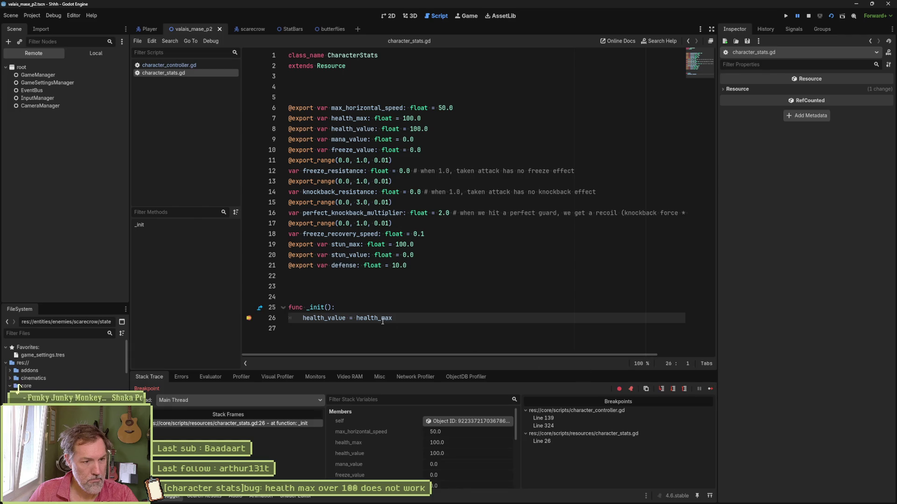
click(710, 388)
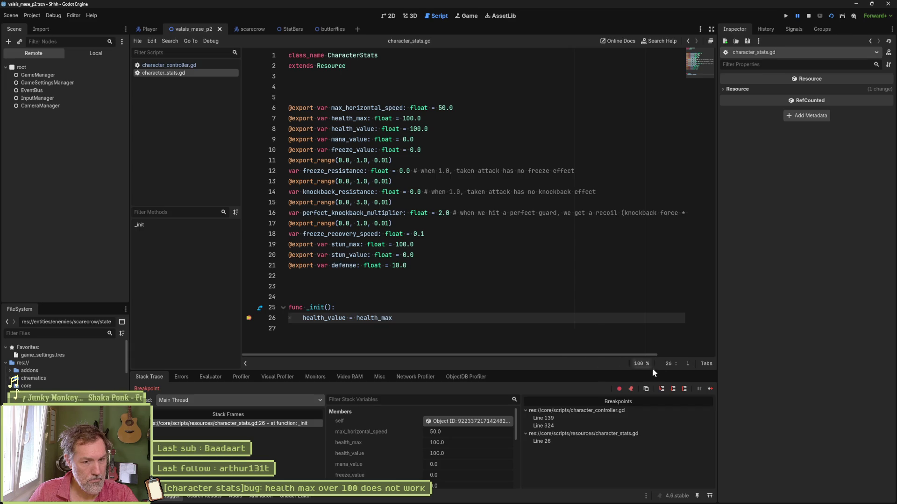
click(710, 389)
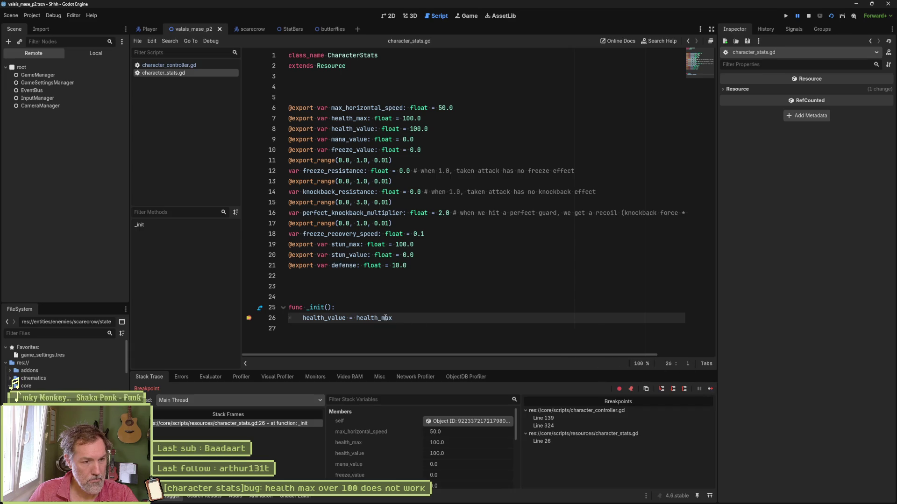
click(710, 389)
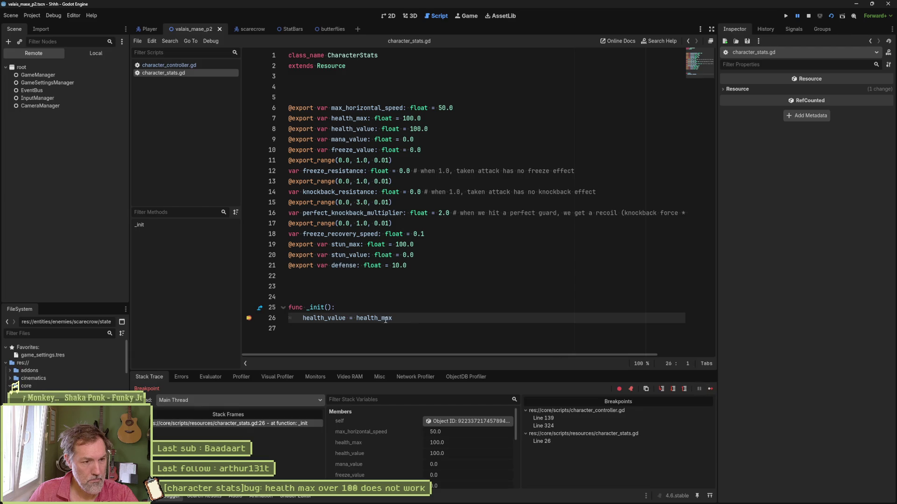
click(710, 389)
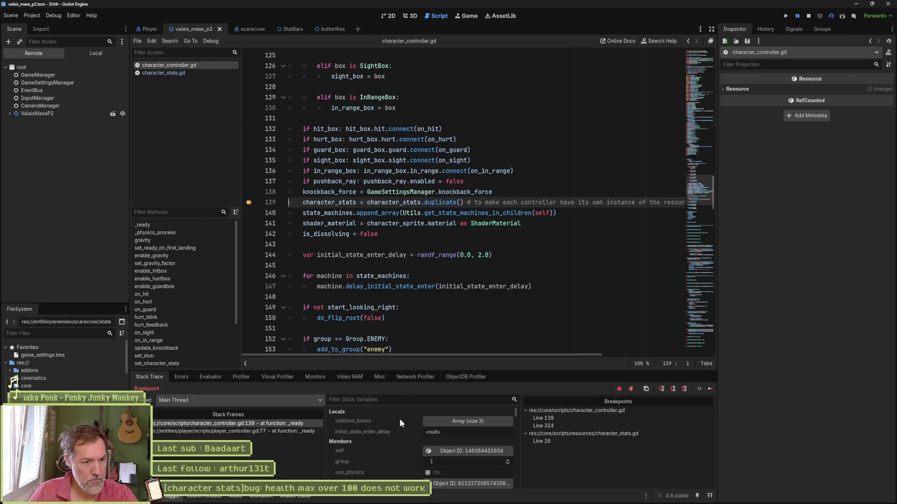
click(448, 483)
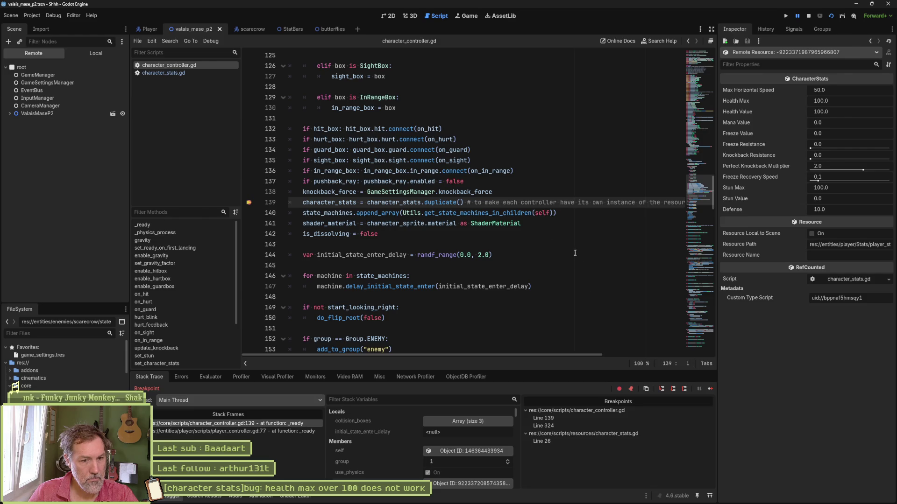
click(711, 390)
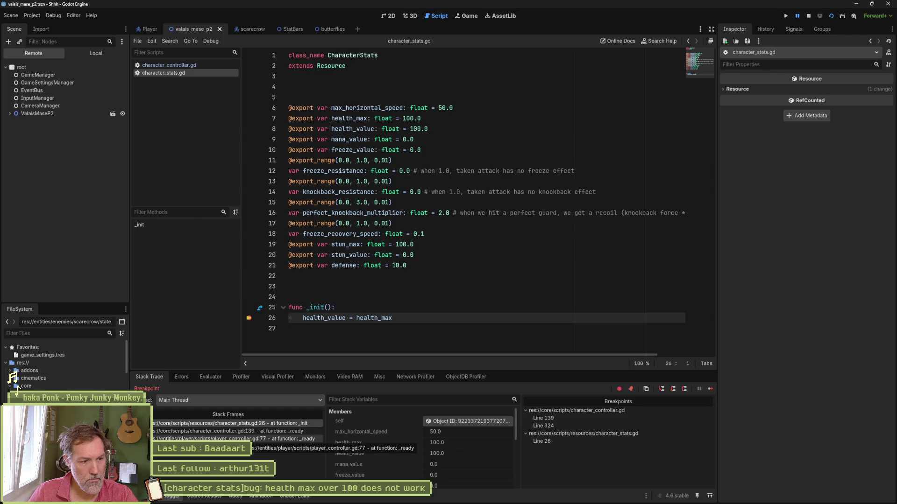
Continue through four breakpoints and evaluate health_max at line 26.
click(710, 389)
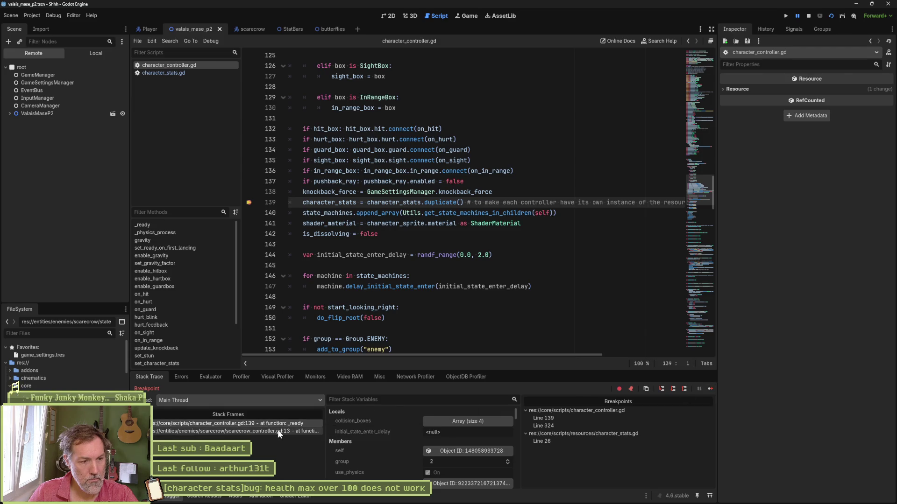
click(709, 390)
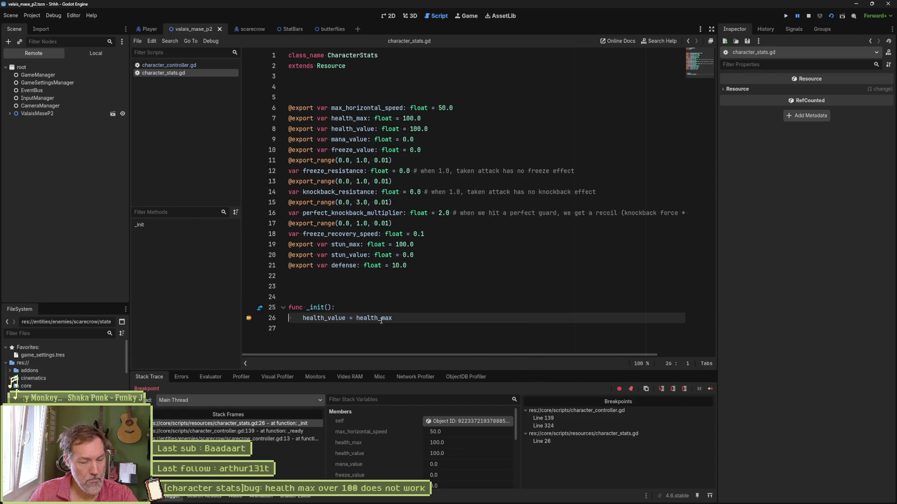
click(709, 390)
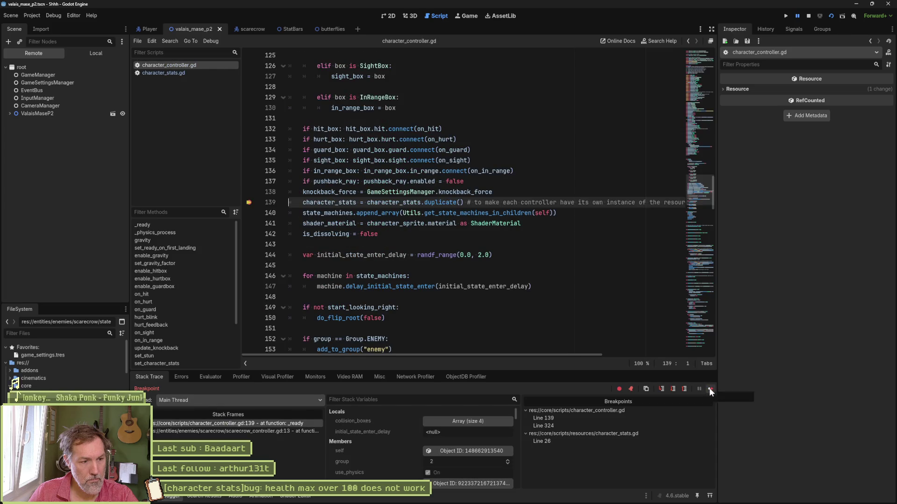
click(710, 389)
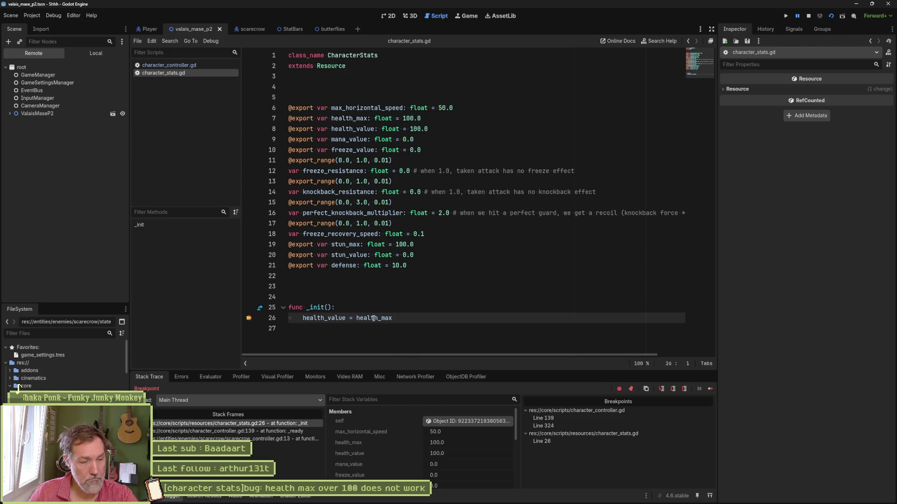
double_click(373, 318)
key(ctrl+shift+e)
key(ctrl+shift+e)
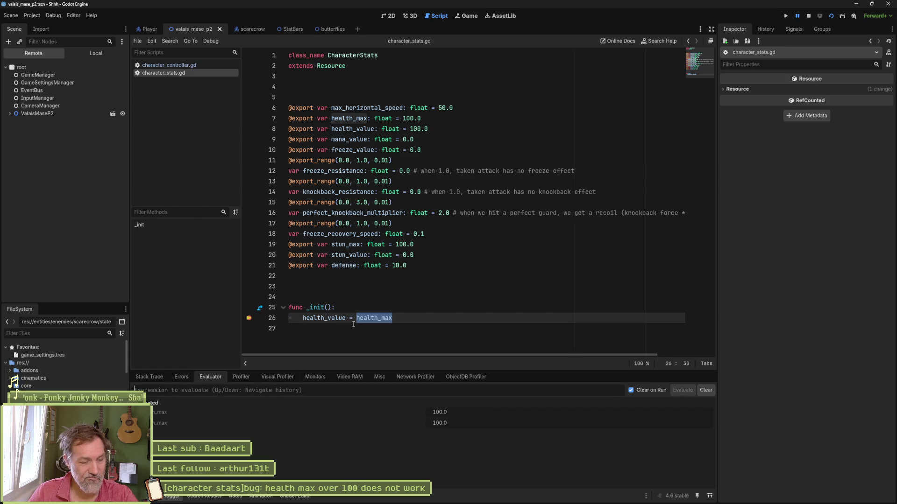
click(145, 380)
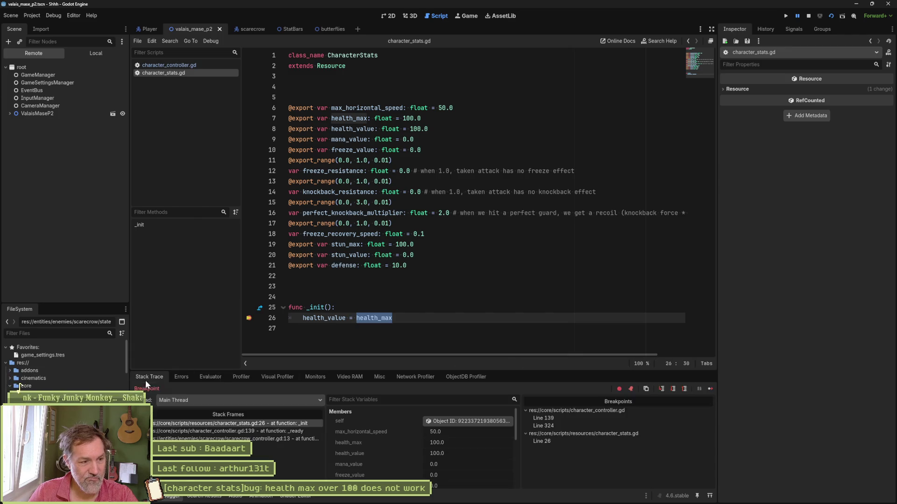
Inspect the live character stats resource, then evaluate health_max again at the next pause.
click(706, 388)
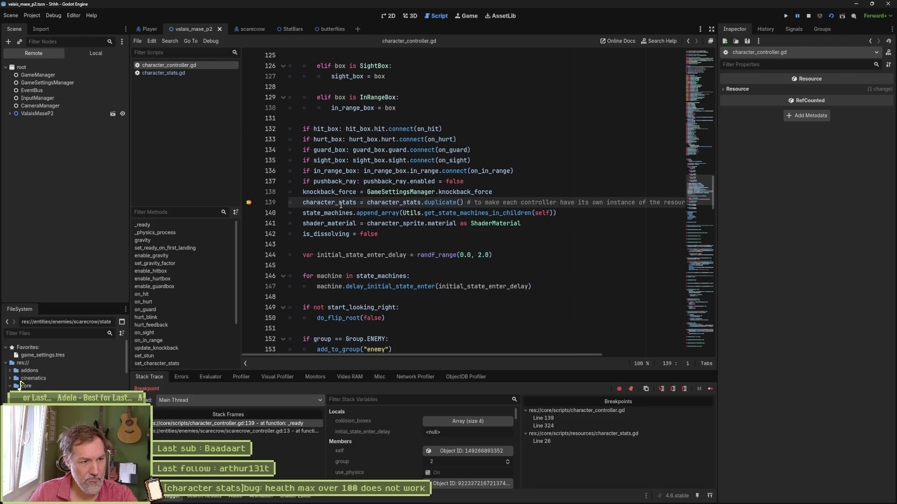
click(472, 484)
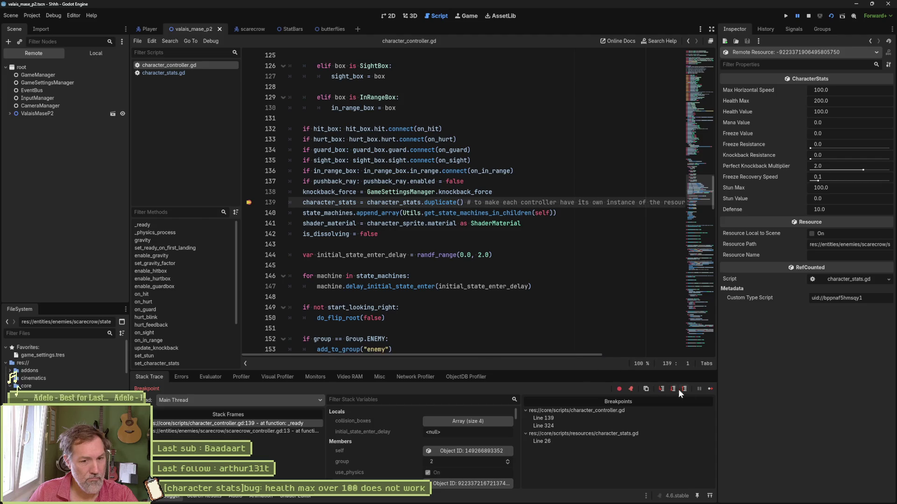
click(707, 389)
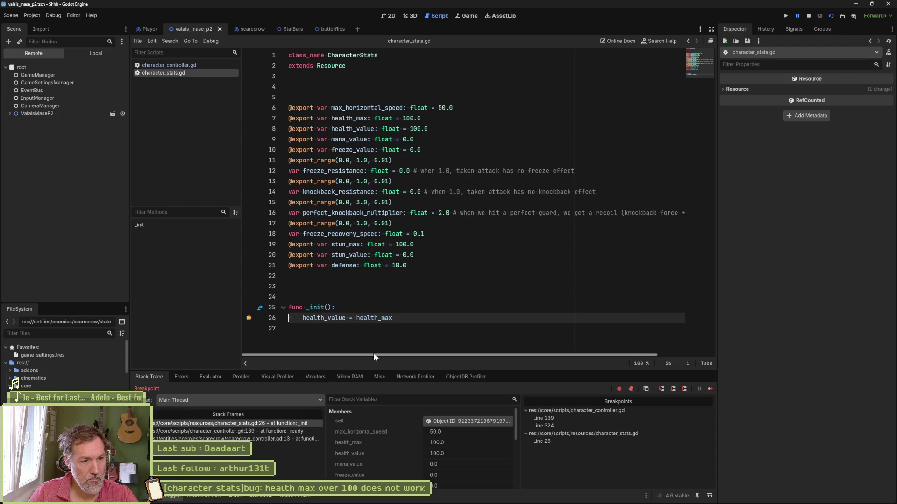
click(211, 377)
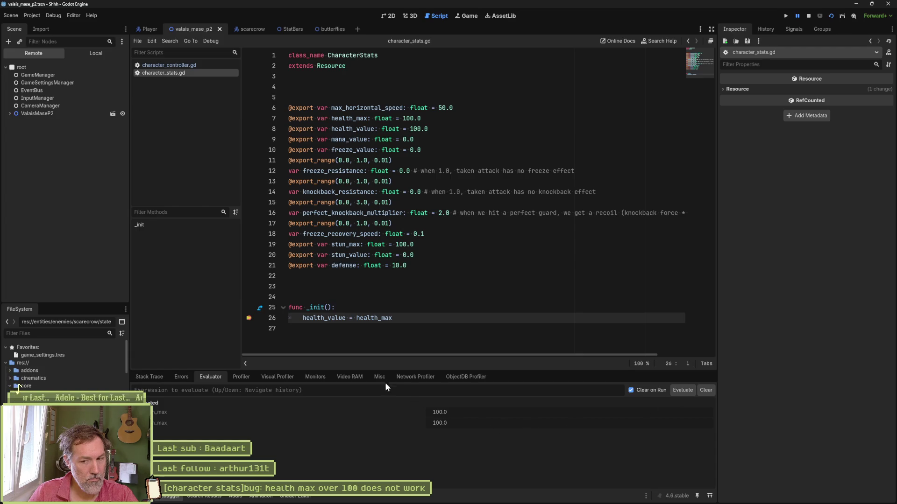
double_click(374, 318)
key(ctrl+shift+e)
click(147, 377)
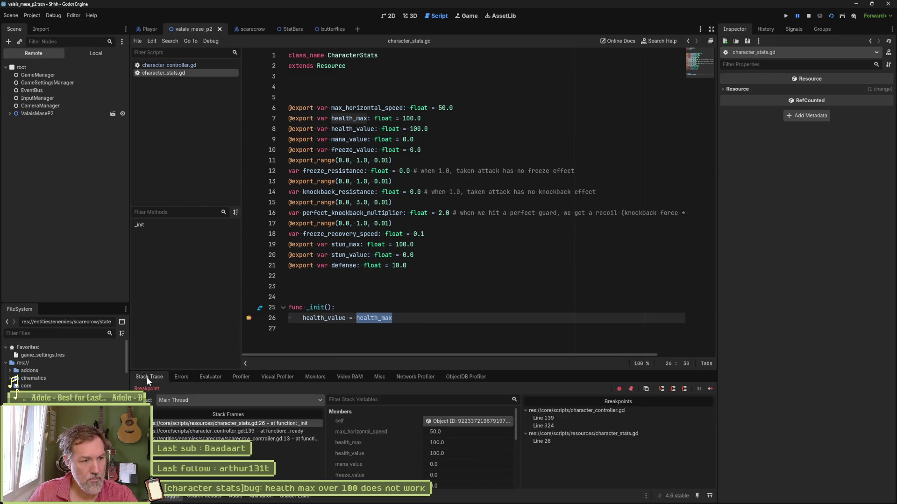
Continue through more breakpoints and clear the earlier evaluation results.
click(710, 389)
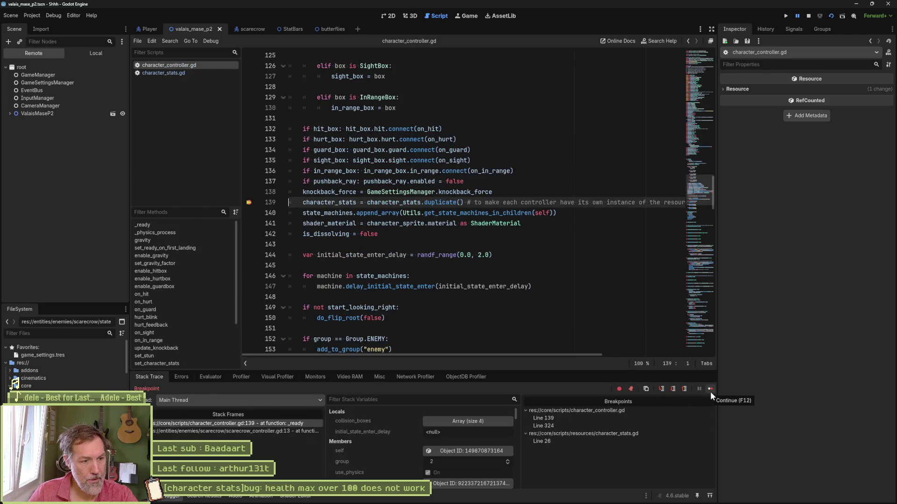
click(711, 391)
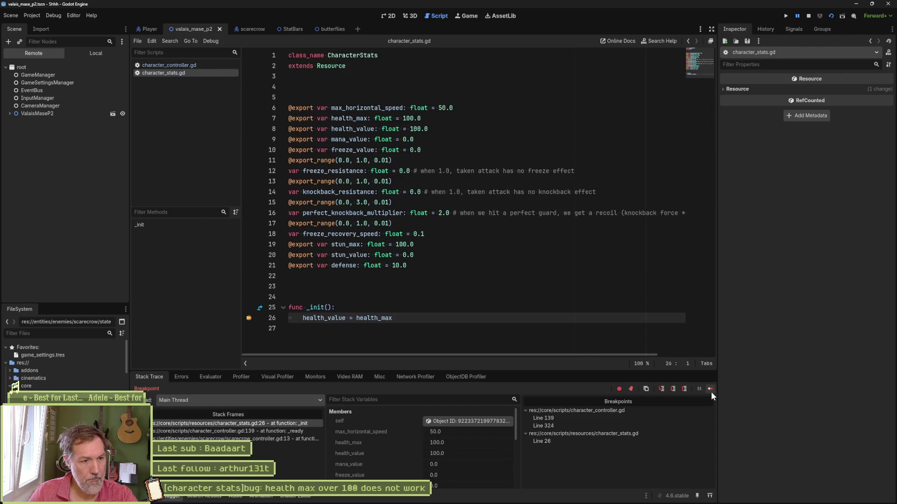
click(711, 391)
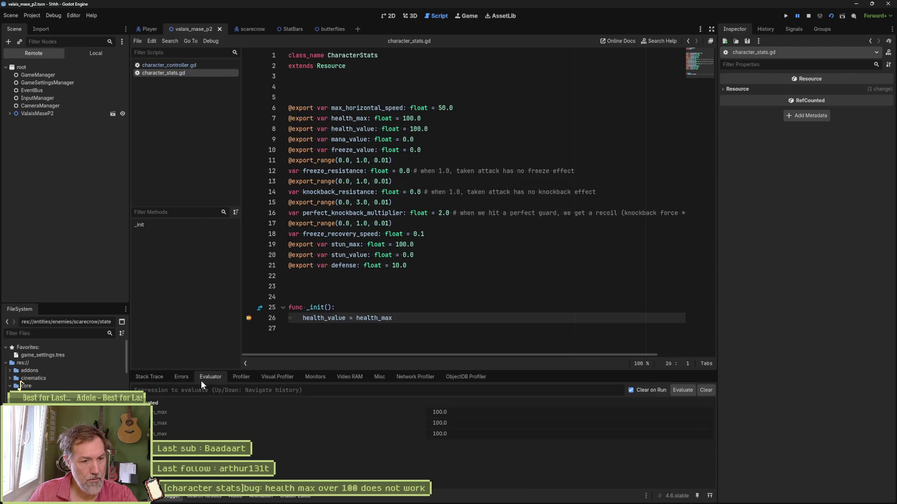
click(711, 391)
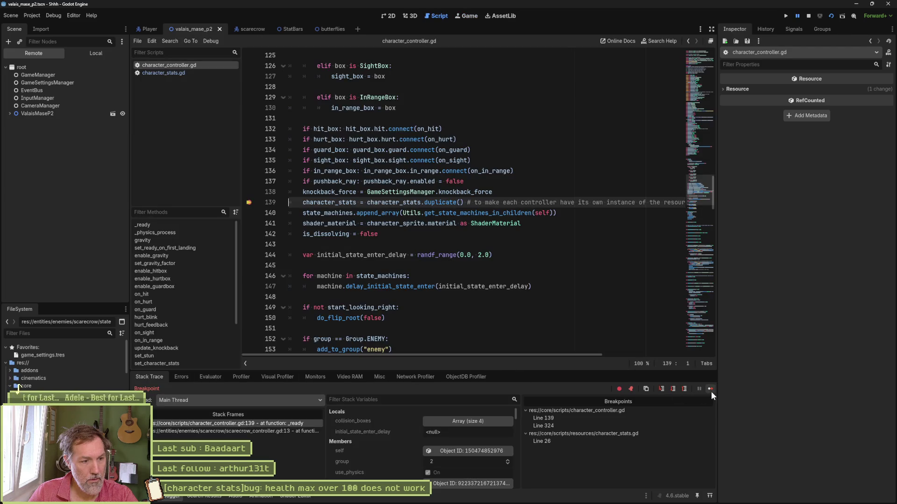
click(711, 391)
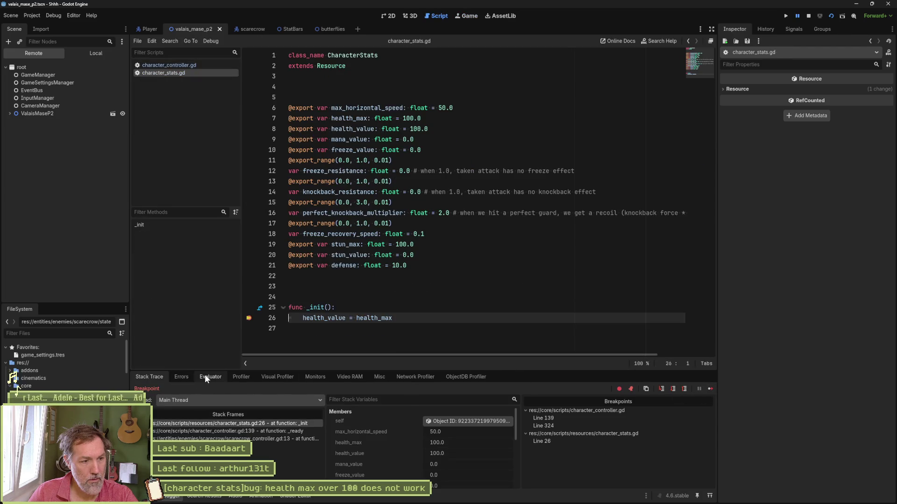
click(205, 376)
click(705, 390)
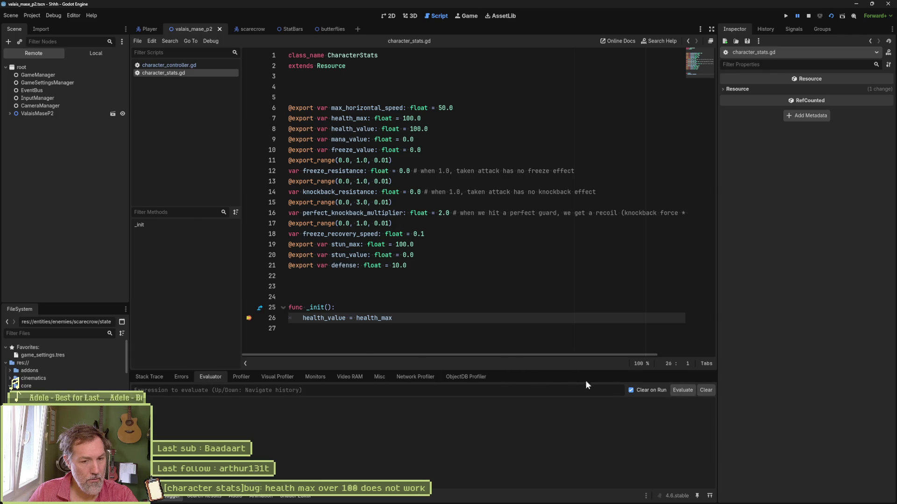
click(154, 376)
click(710, 388)
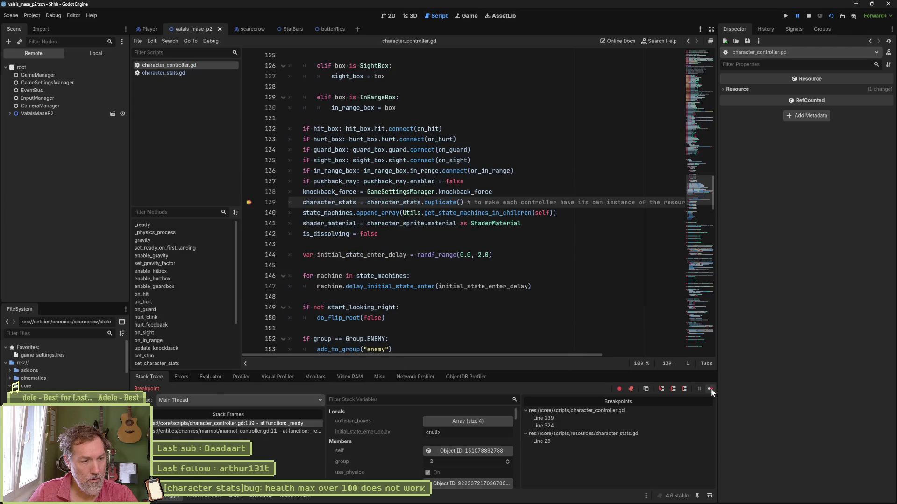
click(710, 389)
Continue past the remaining breakpoints until the game runs, then stop it with F8.
click(383, 328)
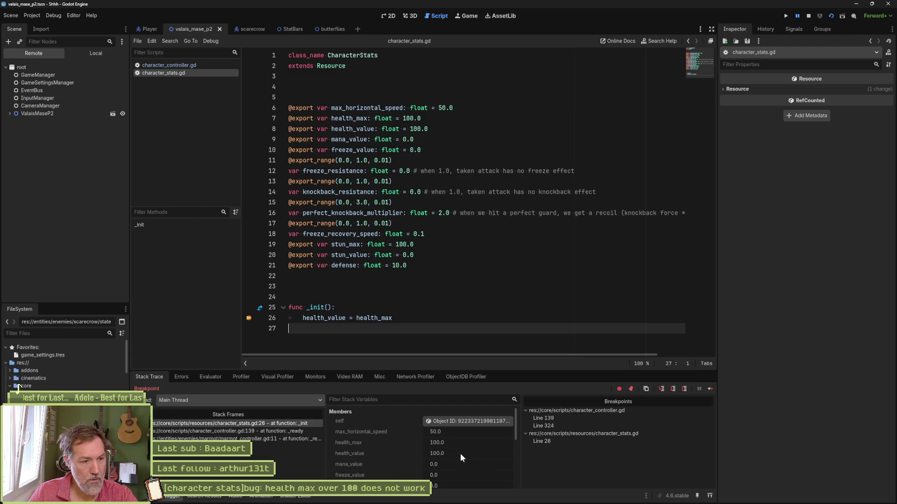
click(710, 387)
click(710, 387)
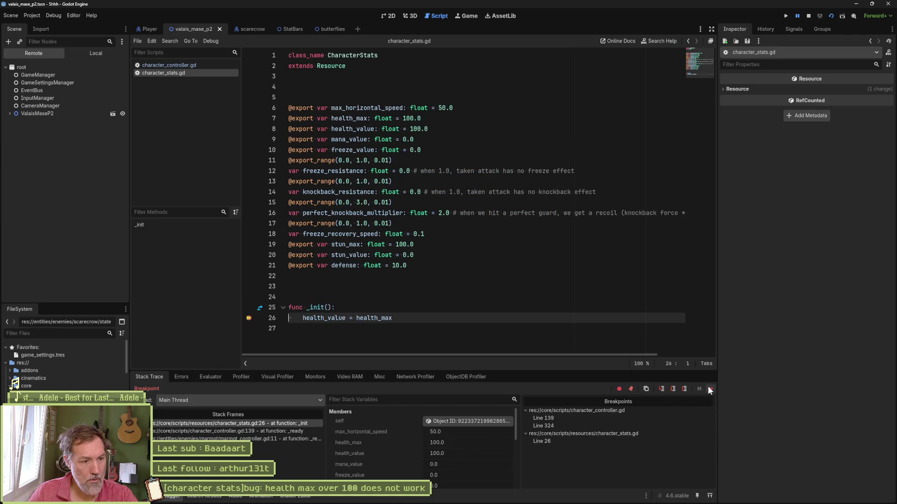
click(709, 389)
click(708, 387)
click(709, 388)
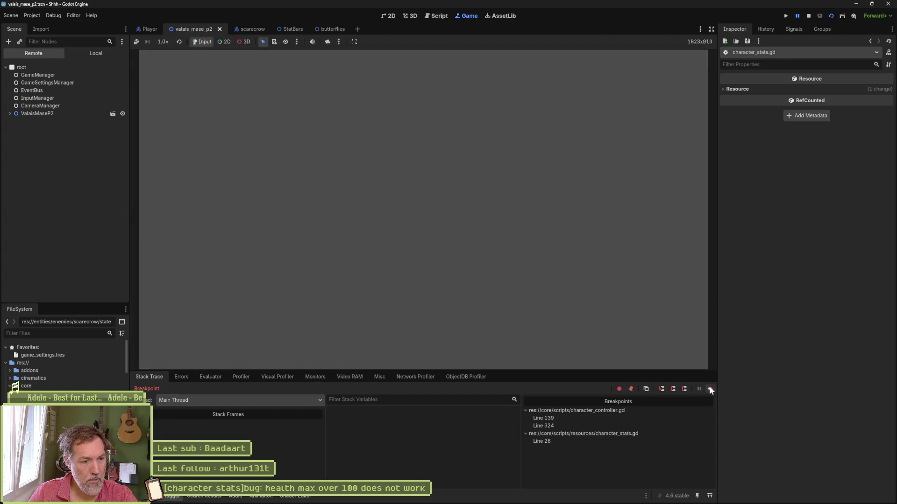
click(709, 388)
click(709, 388)
click(709, 388)
click(709, 388)
click(709, 388)
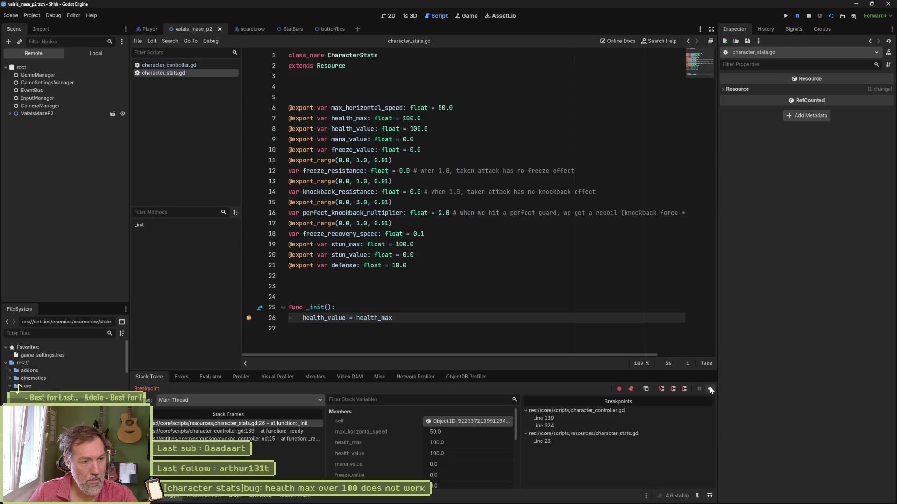
click(710, 388)
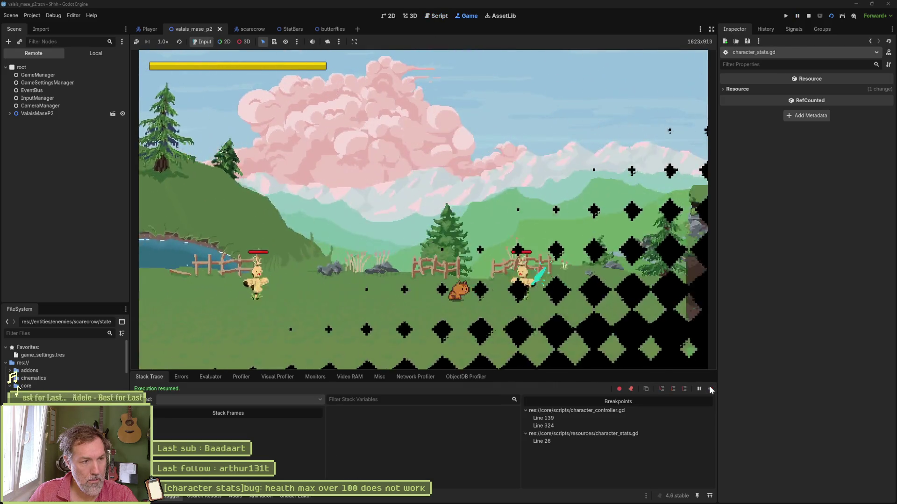
key(F8)
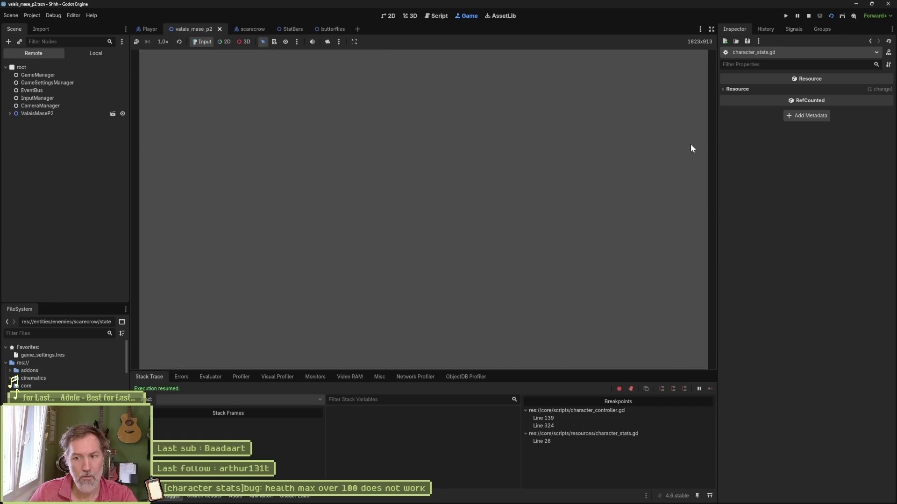
Relaunch the scene, continue to the character controller breakpoint and remove the line 139 breakpoint.
key(F6)
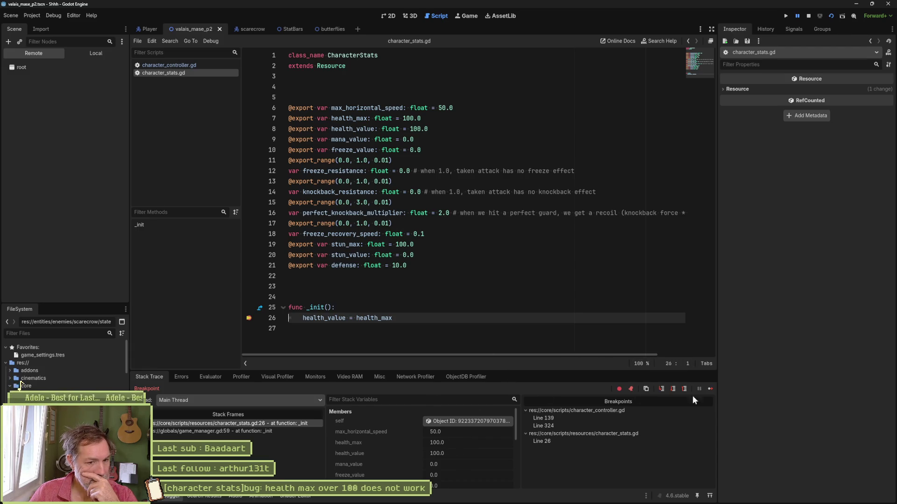
click(709, 388)
click(713, 389)
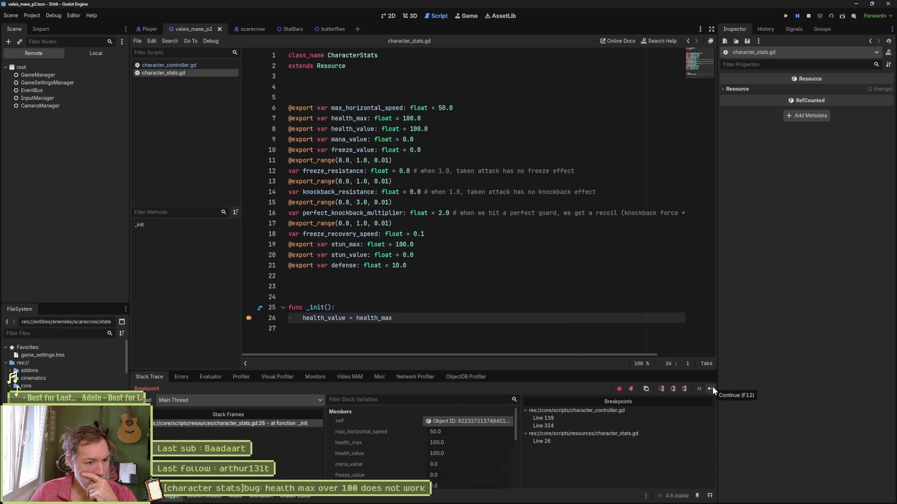
click(714, 389)
click(711, 388)
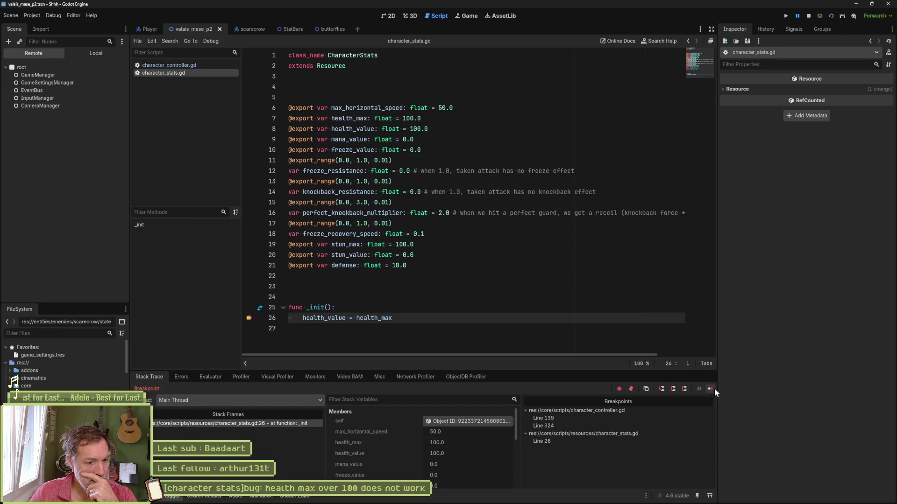
click(713, 388)
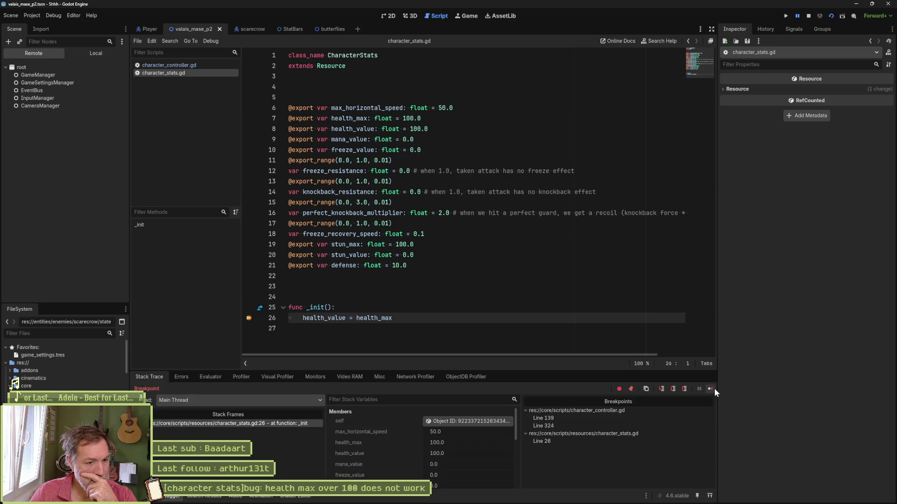
click(714, 388)
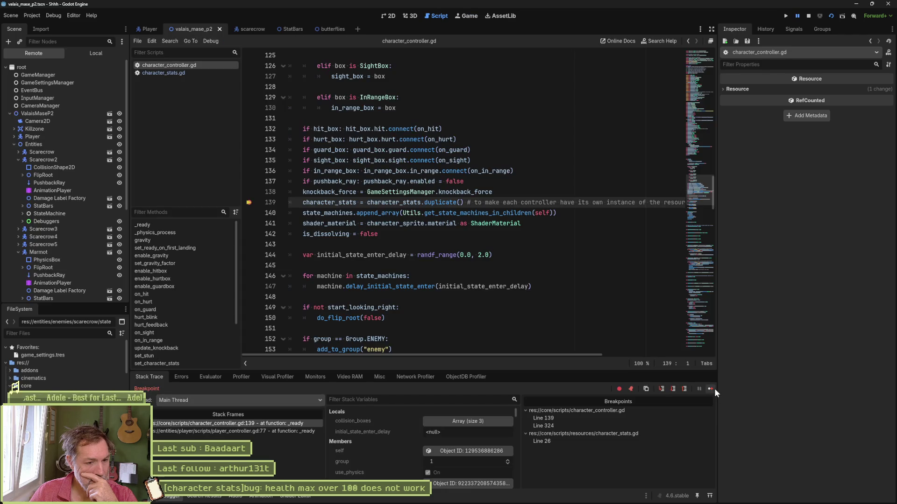
click(249, 204)
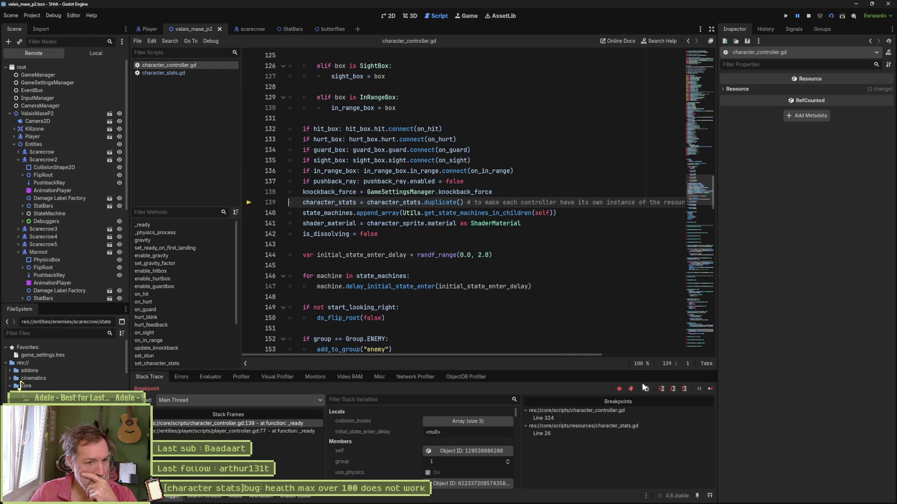
Resume past the remaining pauses until the game runs, then stop the debug session.
click(708, 389)
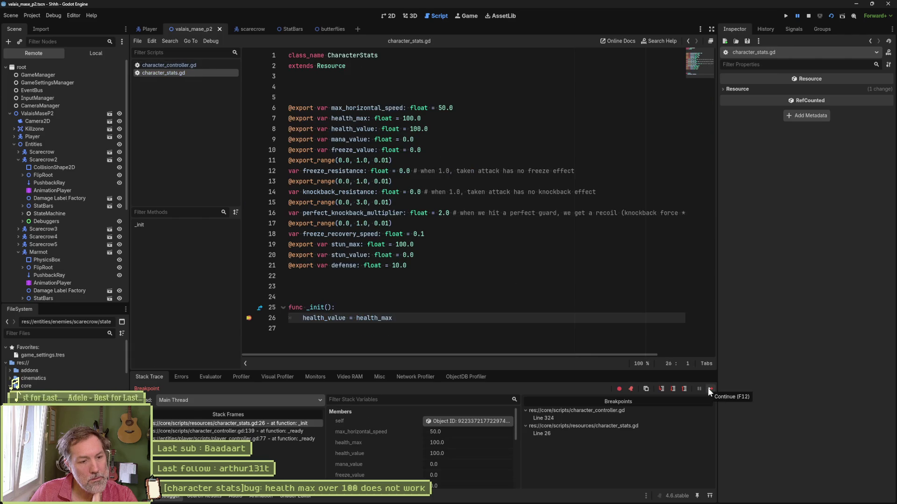
click(708, 390)
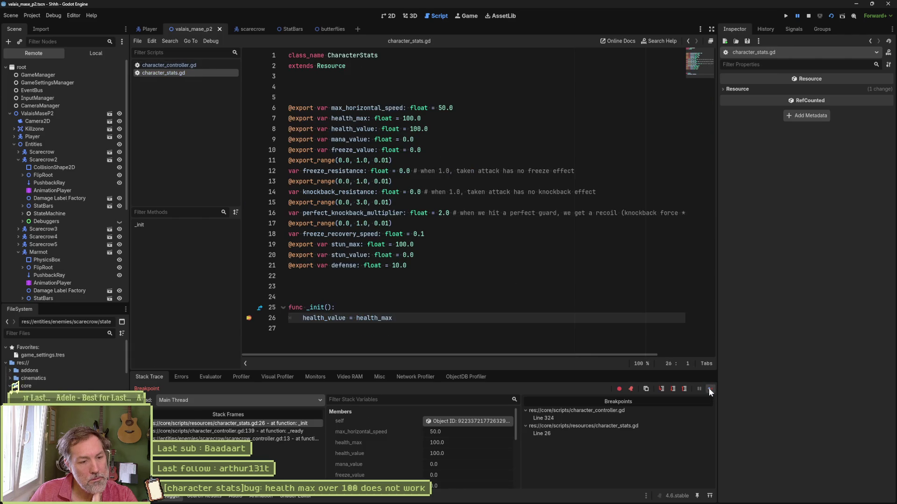
click(708, 389)
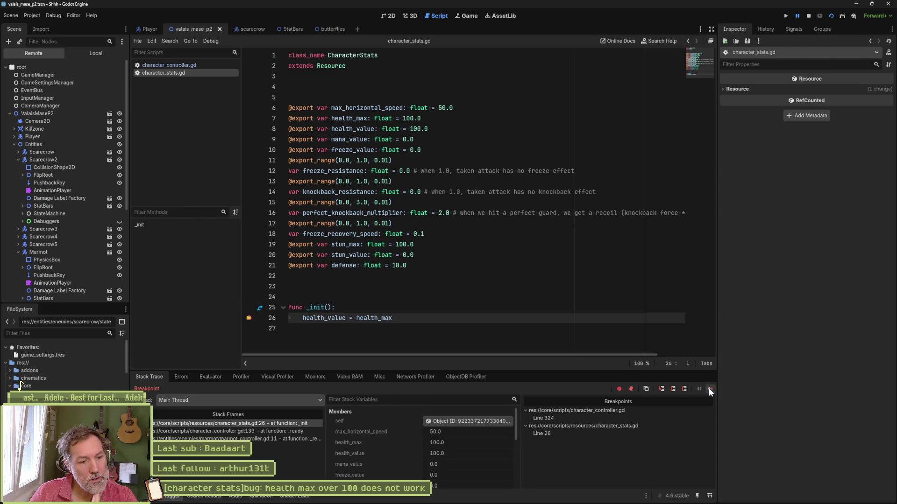
click(709, 388)
click(708, 388)
click(710, 388)
click(710, 387)
click(808, 17)
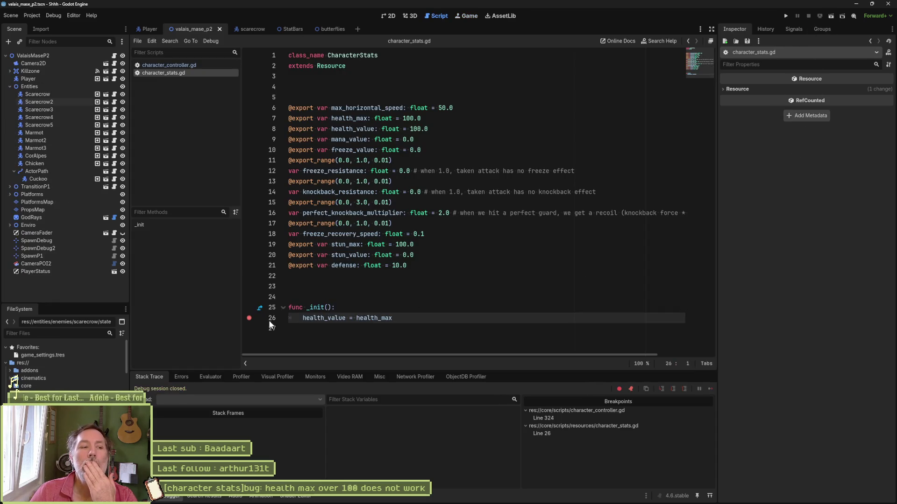
Remove character_stats.gd's line 26 breakpoint and open character_controller.gd at the end of line 138.
click(250, 319)
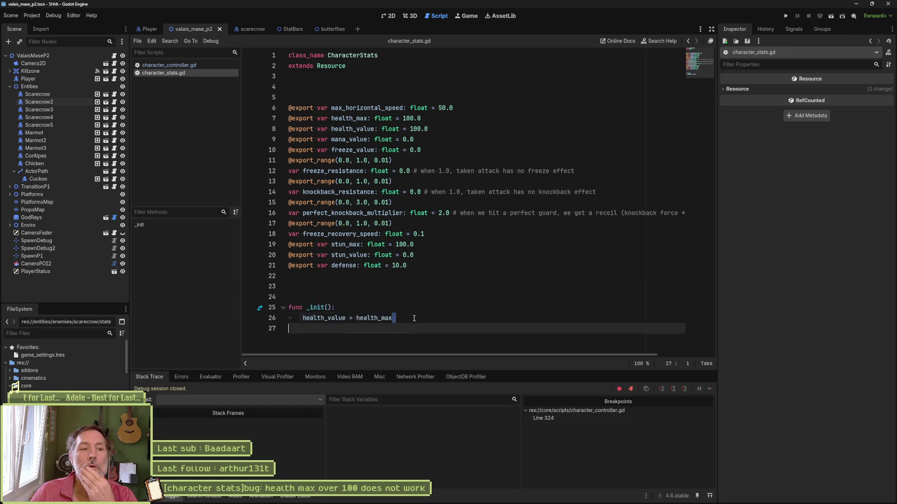
drag(414, 318, 413, 284)
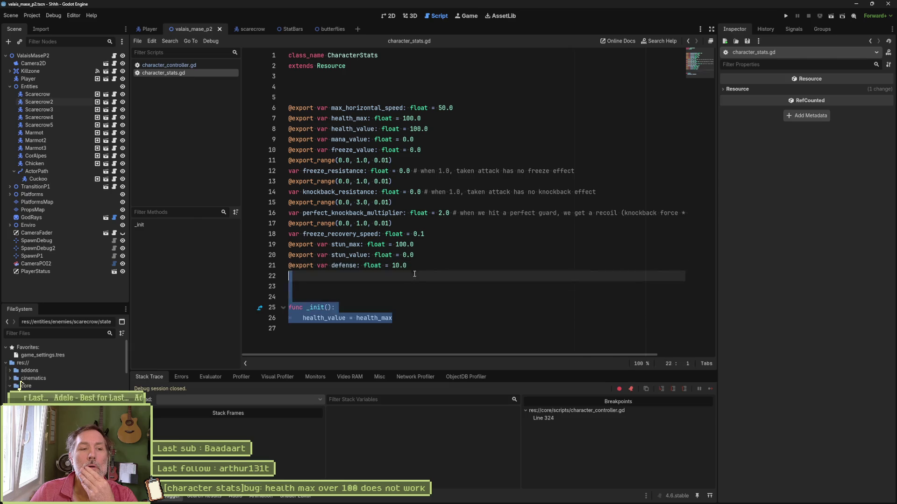
click(192, 65)
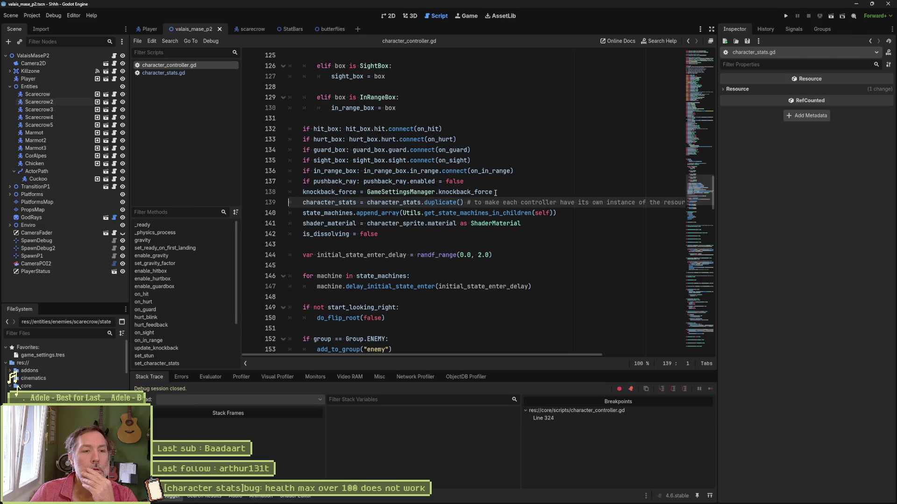
key(Left)
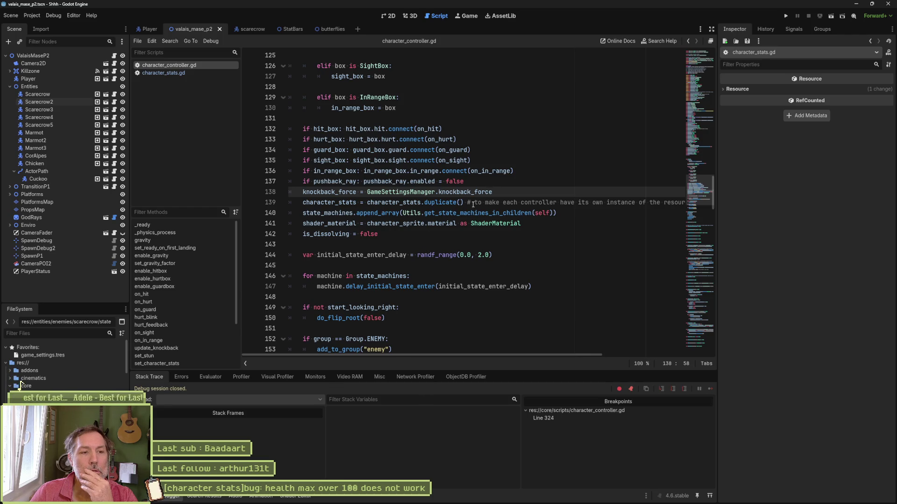
Add 'character_stats.health_value = character_stats.health_max' after duplicate(), save, and run the scene.
click(354, 213)
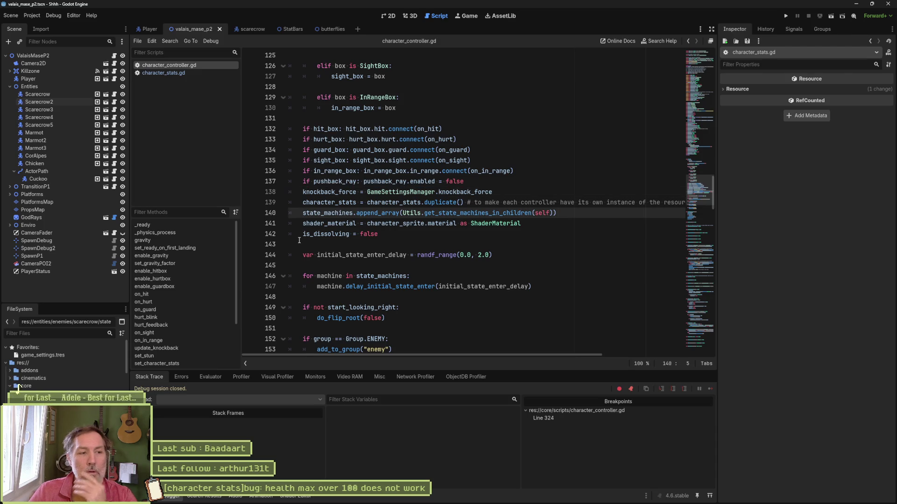
key(ctrl+shift+Return)
text(character_sprite.)
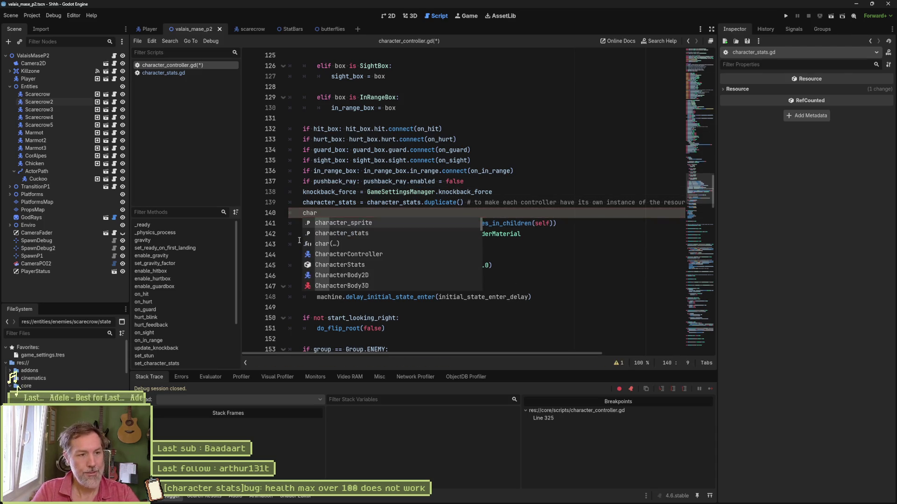
key(BackSpace)
key(BackSpace)
text(tats.health_value )
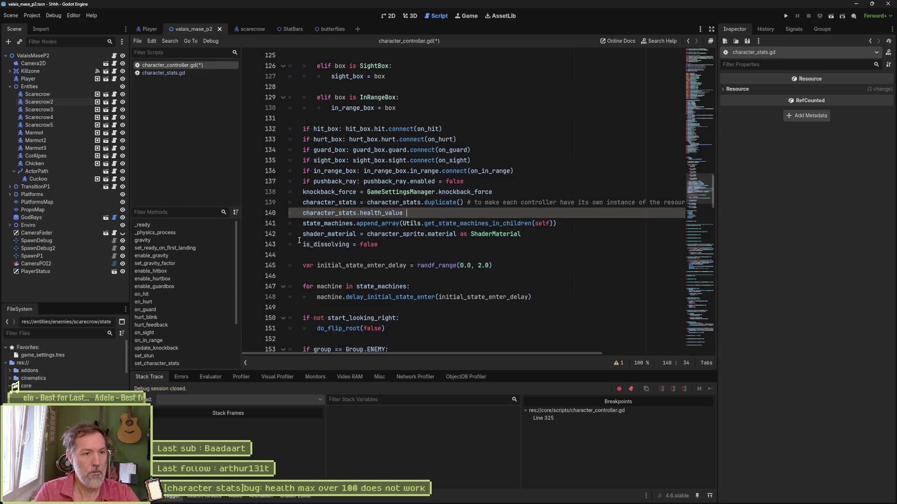
text(=)
key(Home)
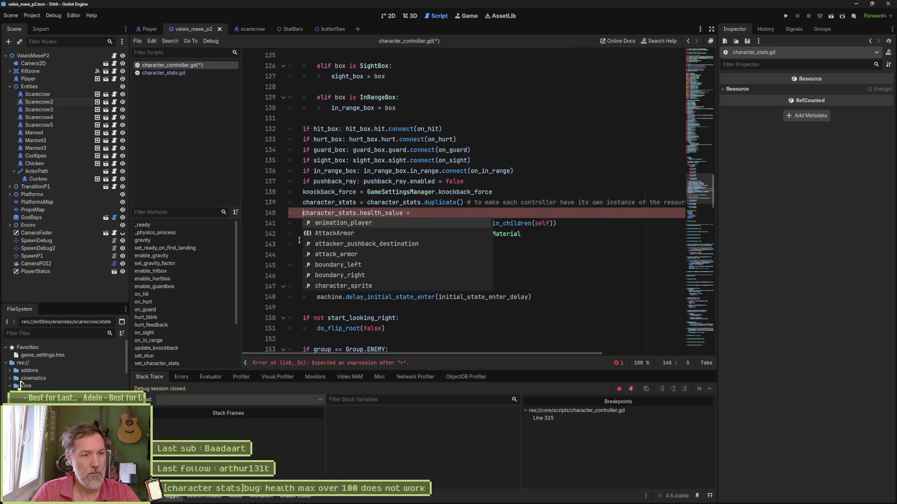
key(shift+ctrl+Right)
key(shift+ctrl+Right)
key(shift+ctrl+Right)
key(Right)
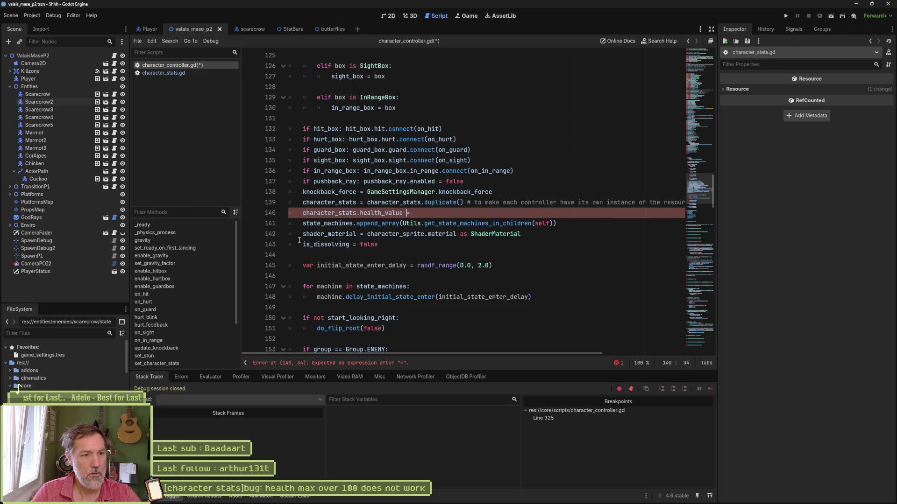
text(character_stats.health_m)
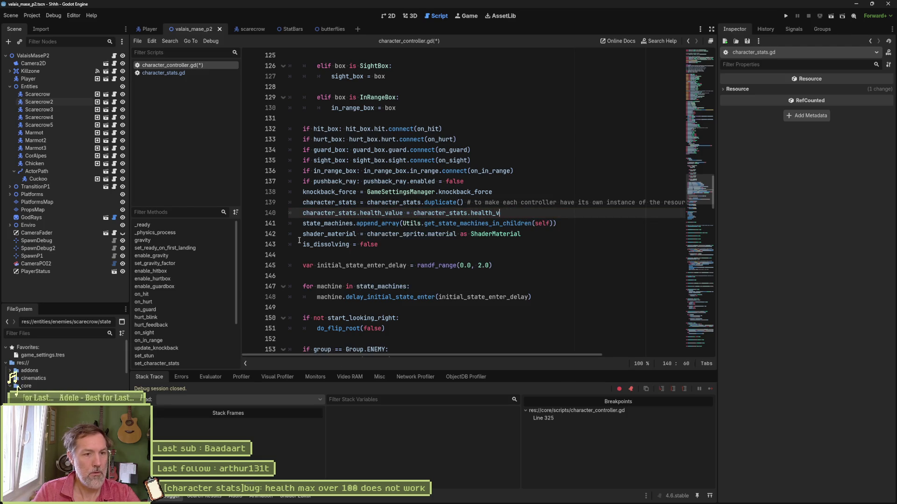
text(ax)
key(ctrl+s)
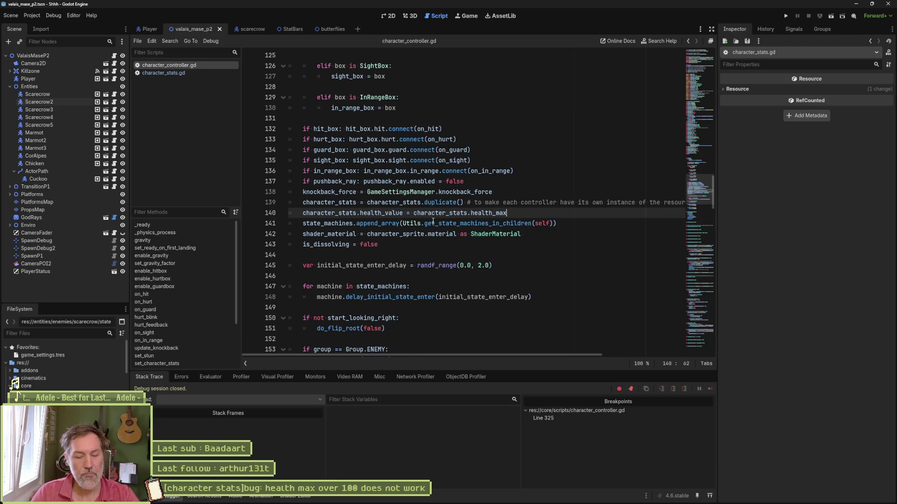
key(F6)
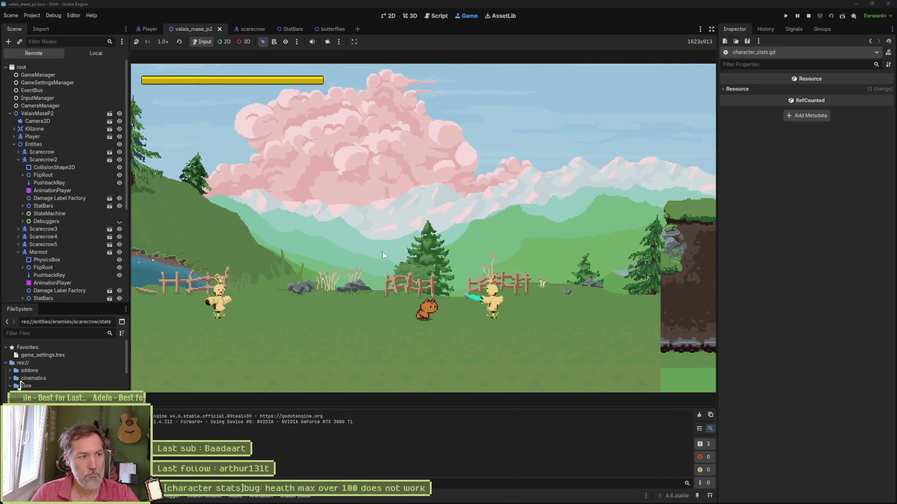
Inspect Scarecrow2's remote Character Stats, remove the line 325 breakpoint, resume, then stop the game.
click(56, 159)
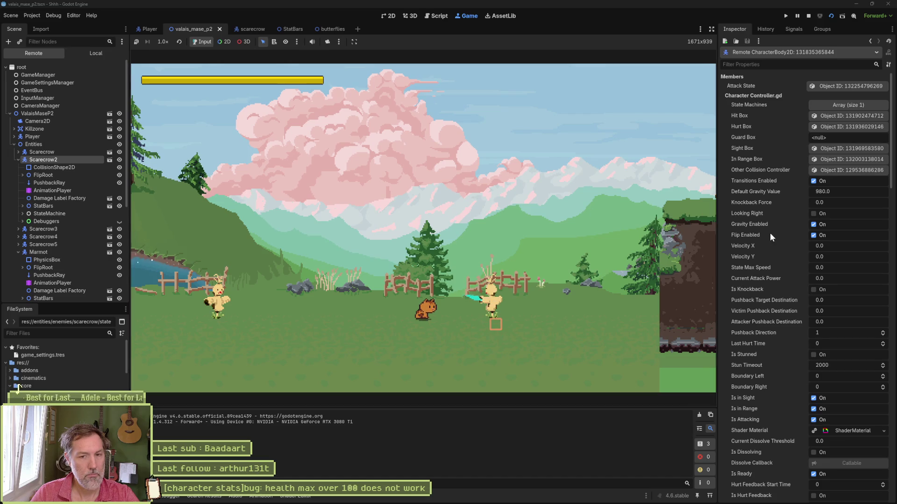
scroll(783, 288, down, 10)
click(840, 229)
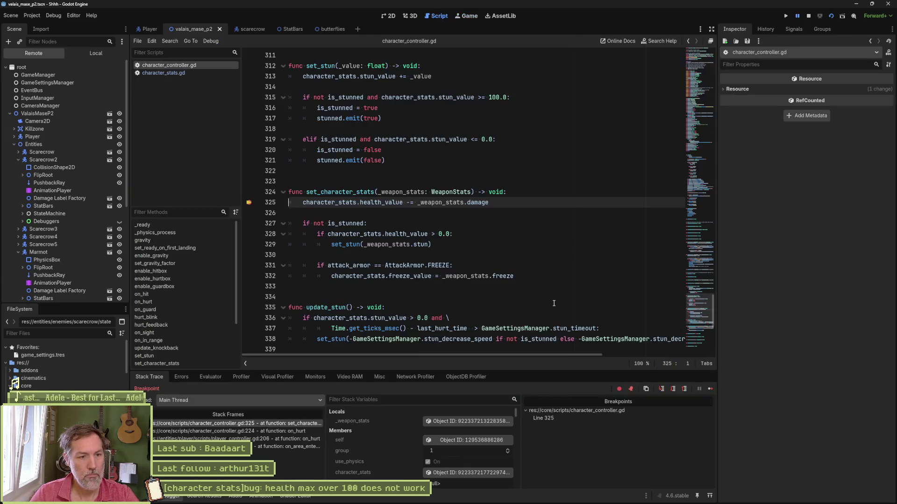
click(265, 206)
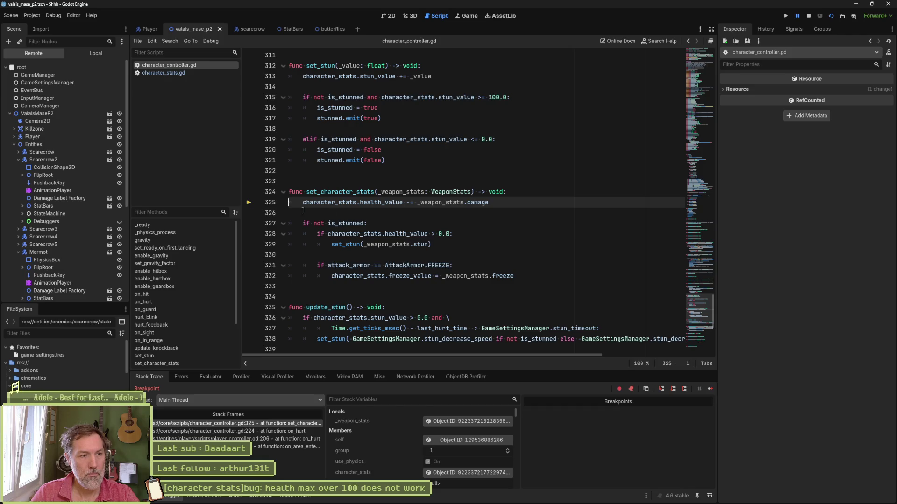
click(711, 390)
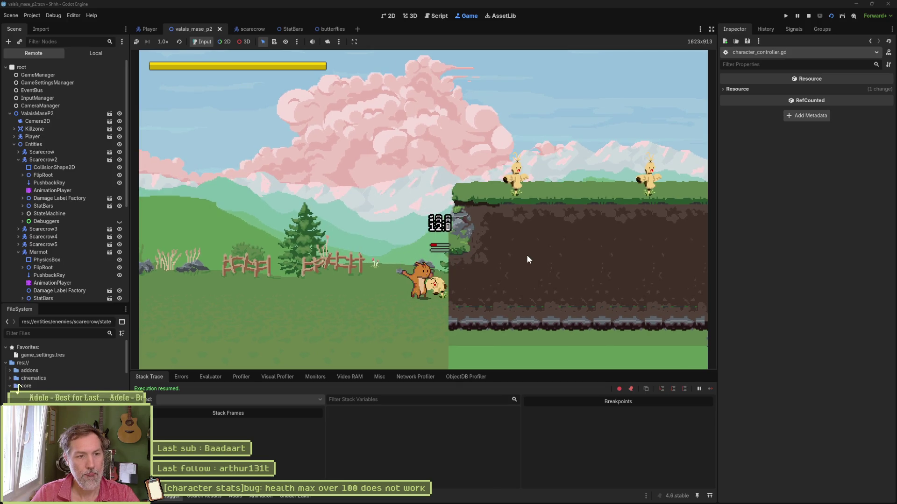
key(F8)
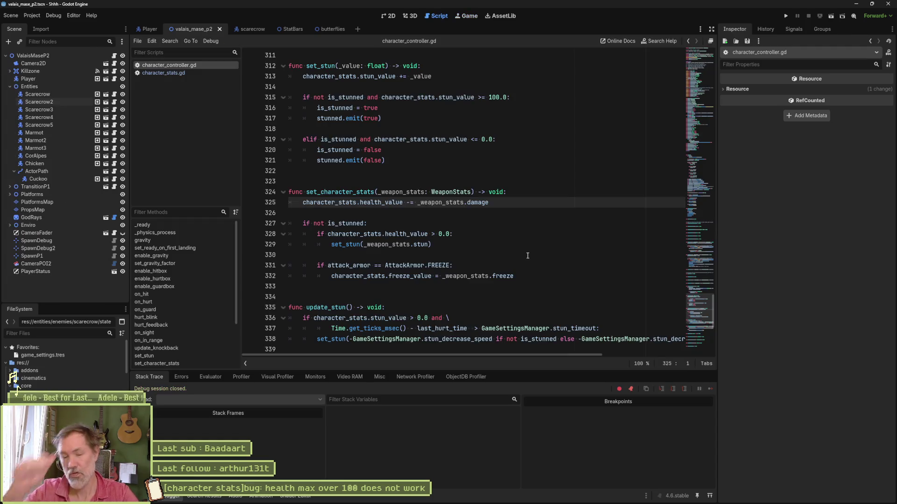
Review the new health_value line 140 in _ready, open character_stats.gd, then switch to Gemini.
mouse_move(475, 204)
click(175, 233)
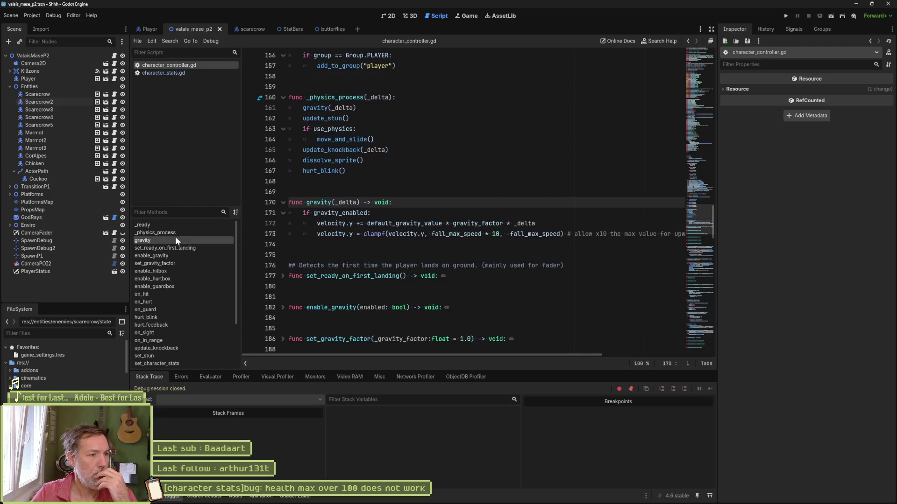
click(172, 225)
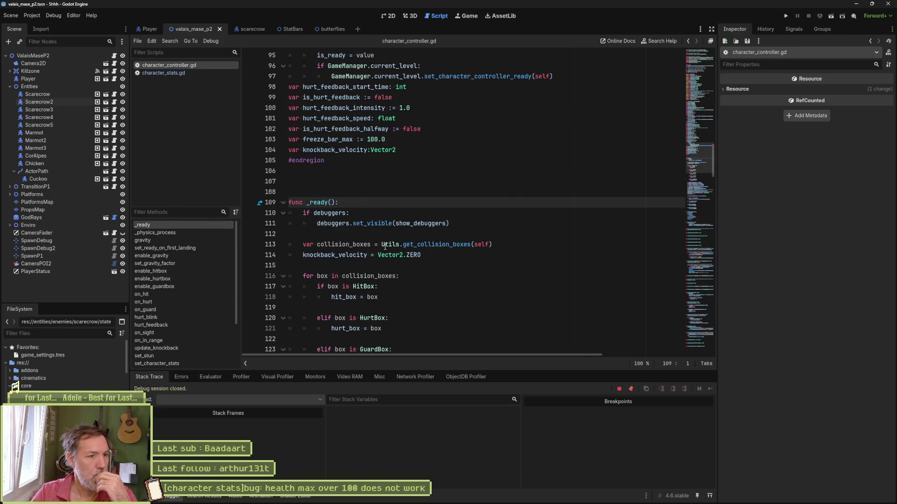
click(405, 255)
scroll(404, 257, down, 8)
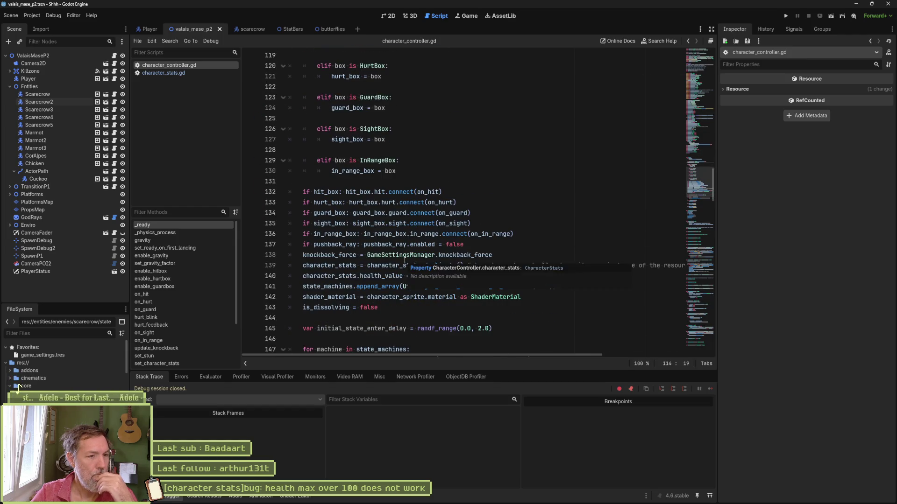
drag(303, 278, 554, 278)
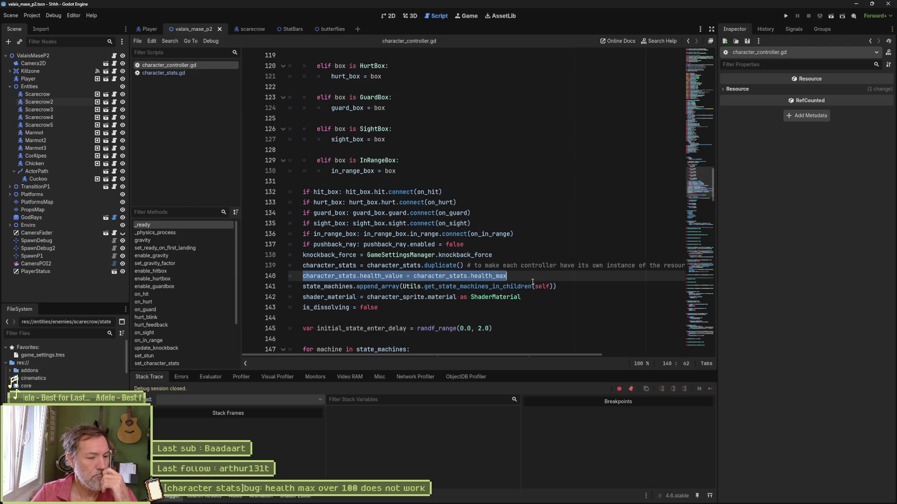
click(172, 74)
key(alt+Tab)
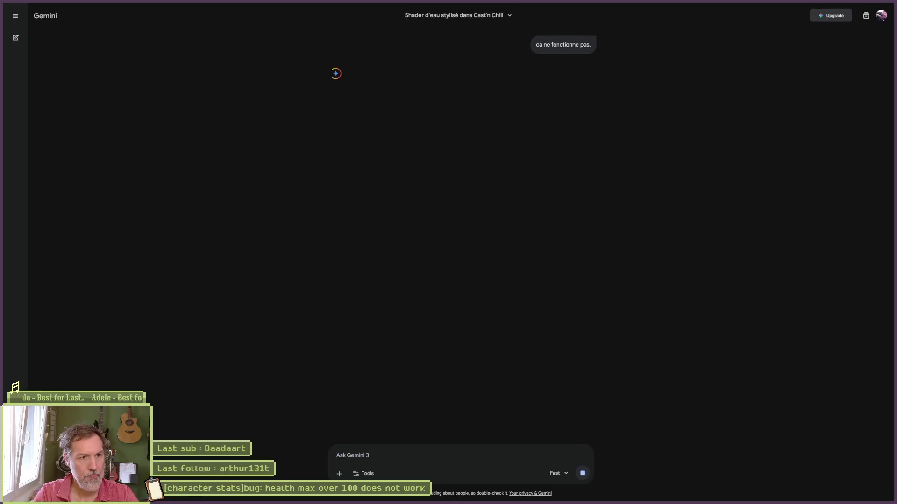
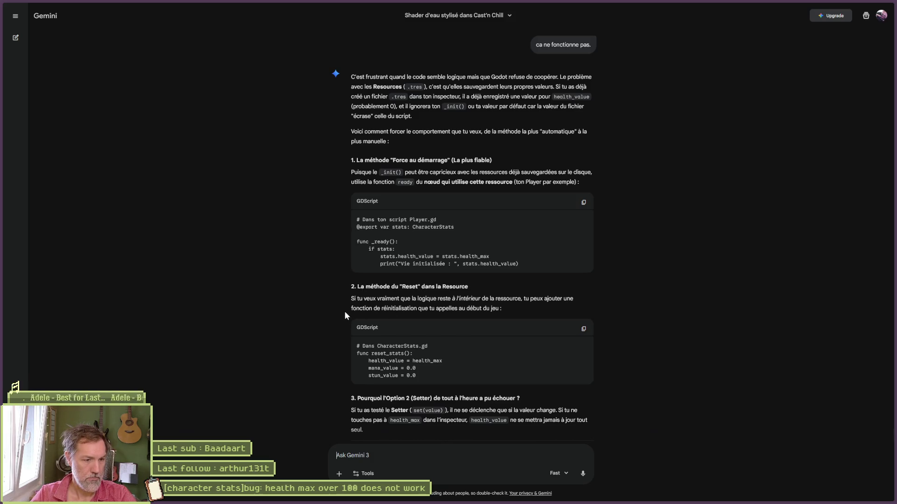
Leave Gemini's answer and return to the Godot editor showing character_stats.gd.
key(alt+Tab)
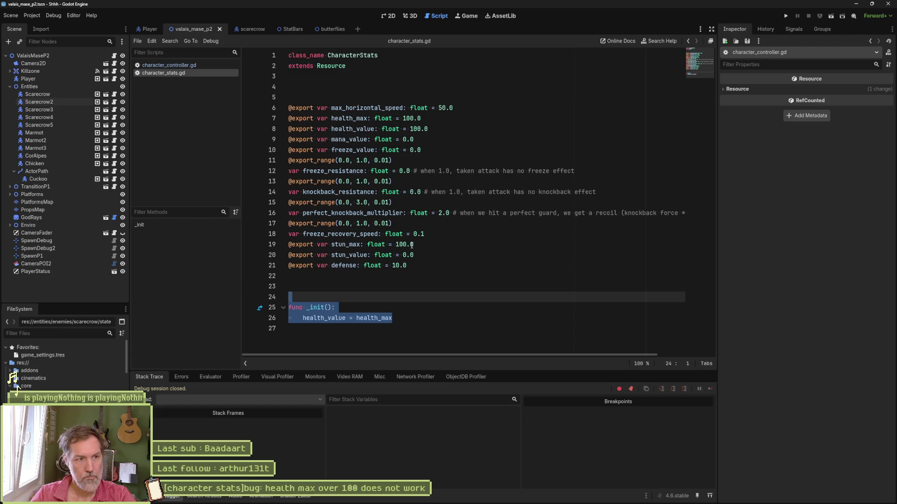
Add a health_max setter 'set(value): health_value = health_max' and save character_stats.gd.
click(424, 118)
text(:)
key(Return)
text(set(value)
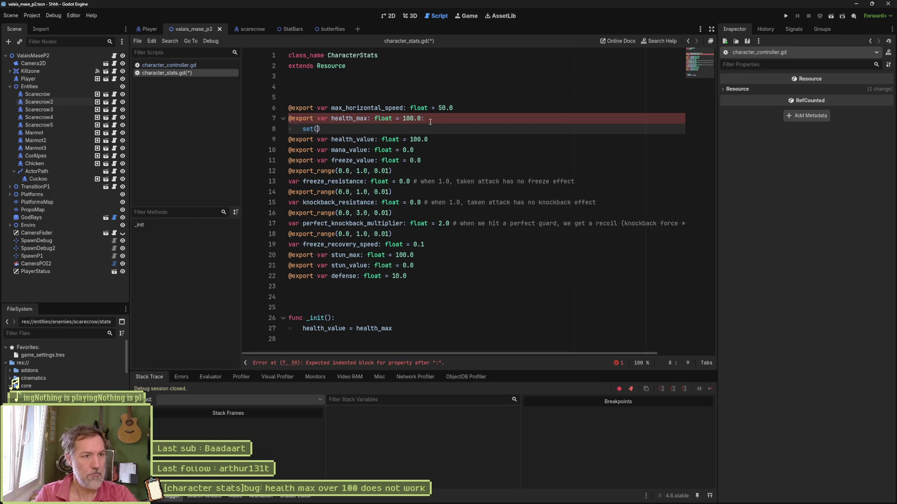
text(): pass)
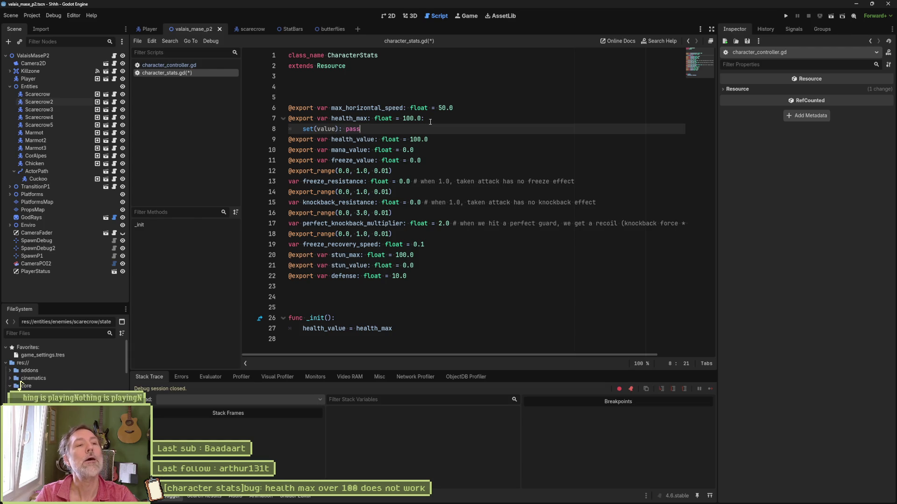
key(BackSpace)
key(BackSpace)
key(BackSpace)
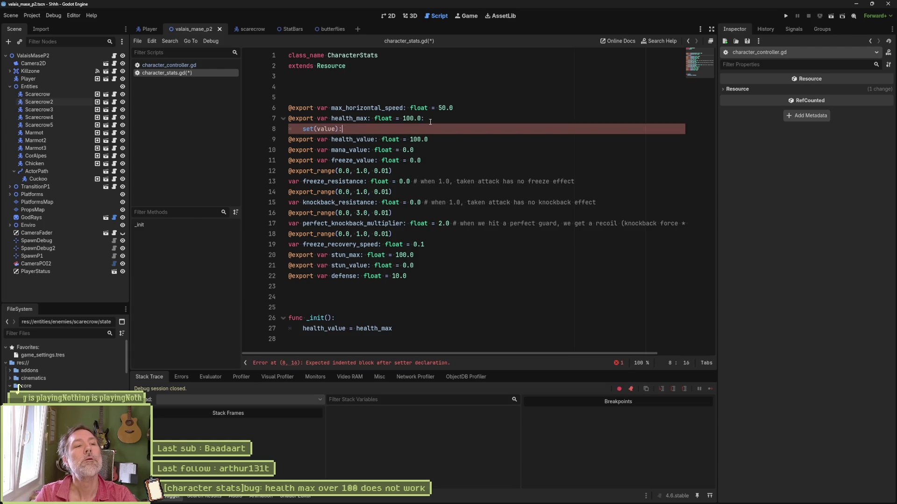
key(Return)
text(hea)
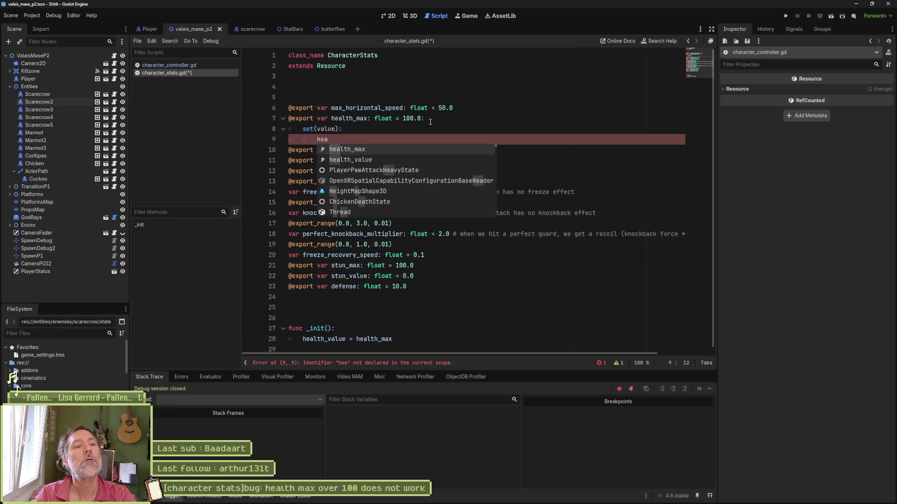
key(Down)
key(Return)
text(health_max)
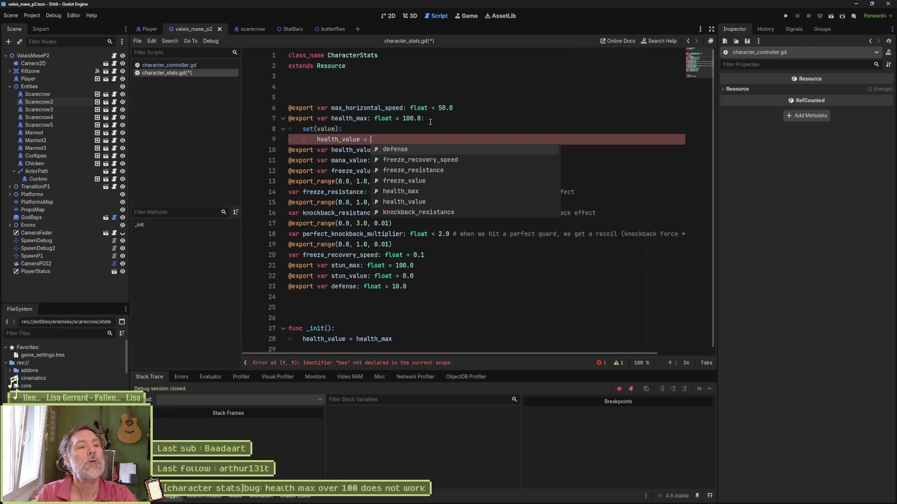
key(ctrl+s)
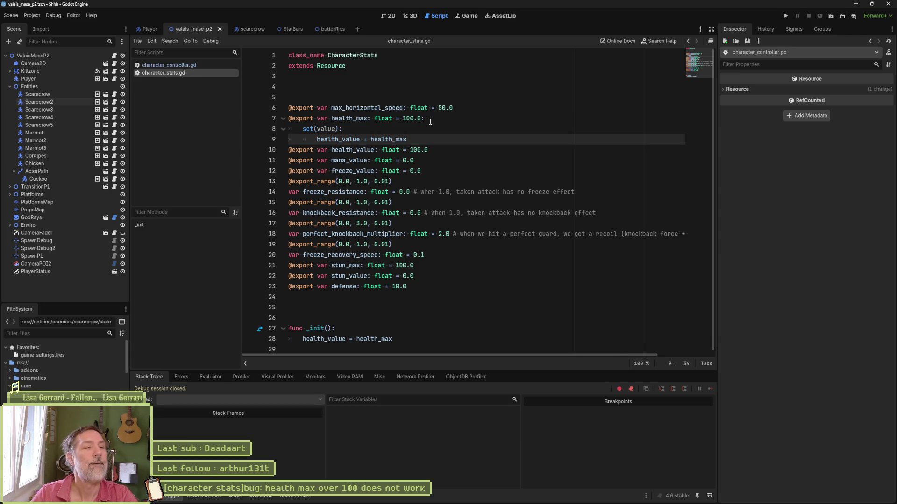
Delete the _init() function, save, and go to line 140 of character_controller.gd.
click(402, 318)
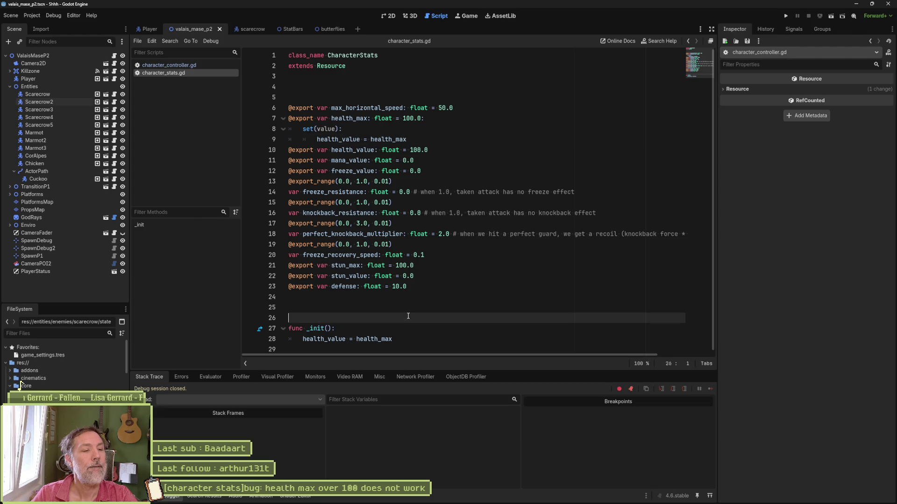
click(404, 295)
key(Delete)
key(Delete)
key(Delete)
key(ctrl+s)
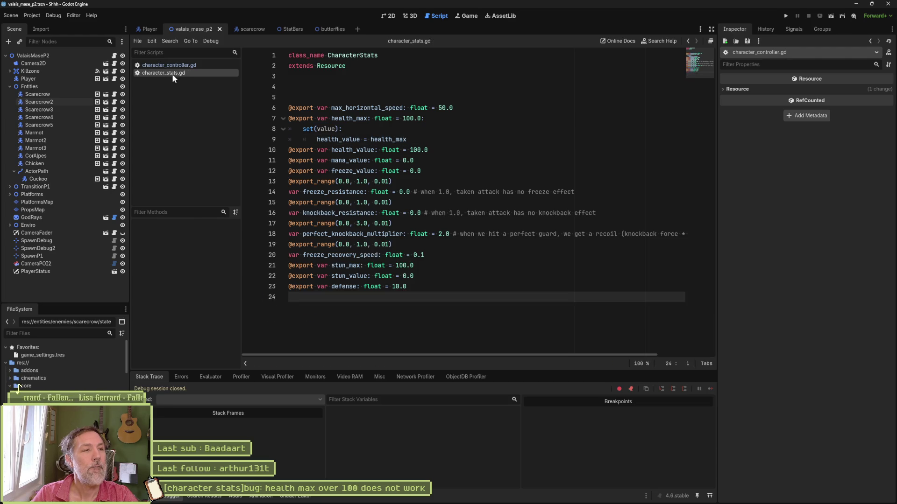
click(169, 65)
click(304, 277)
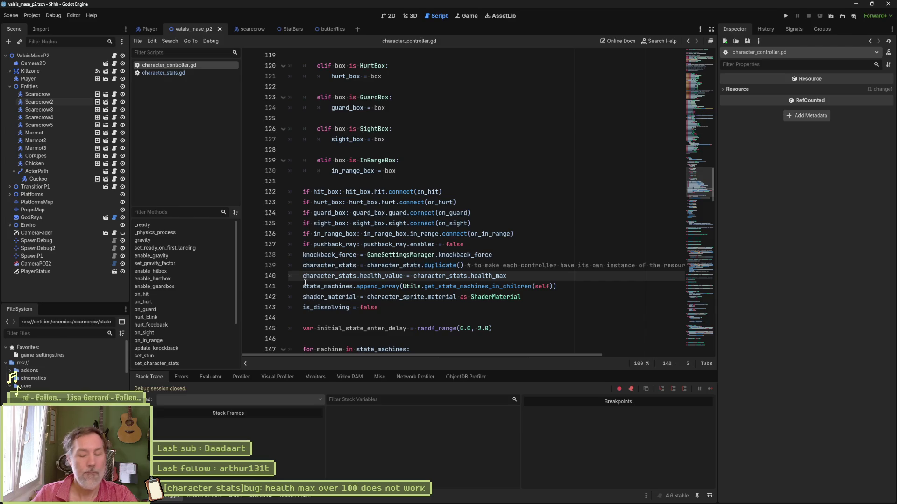
Test-run the game and confirm Scarecrow2's remote Health Max and Health Value are 100.0.
key(F5)
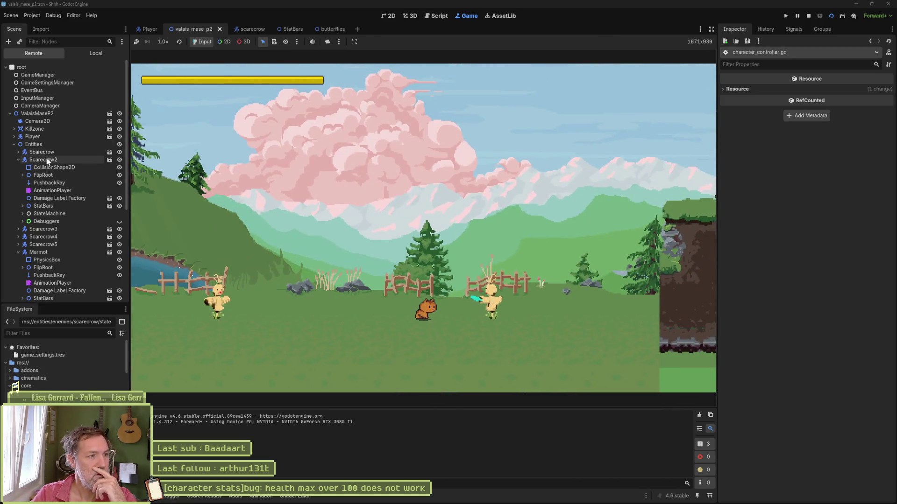
click(47, 161)
scroll(775, 308, down, 5)
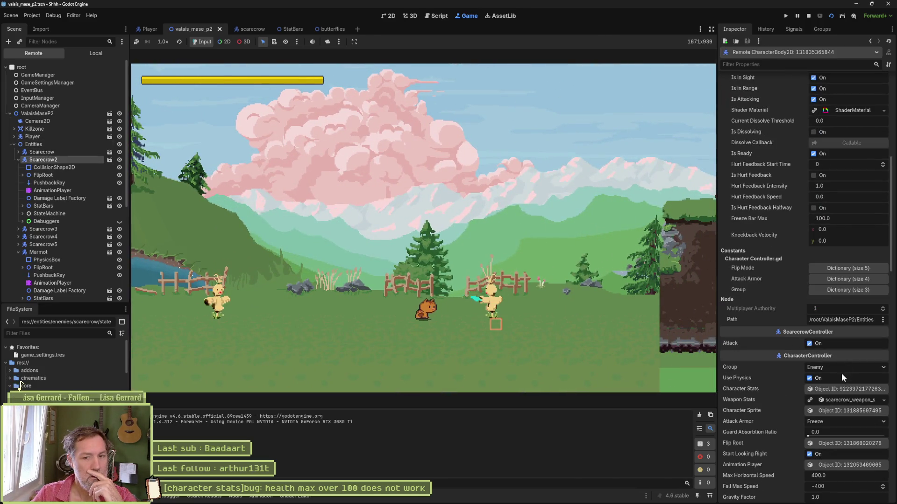
click(841, 391)
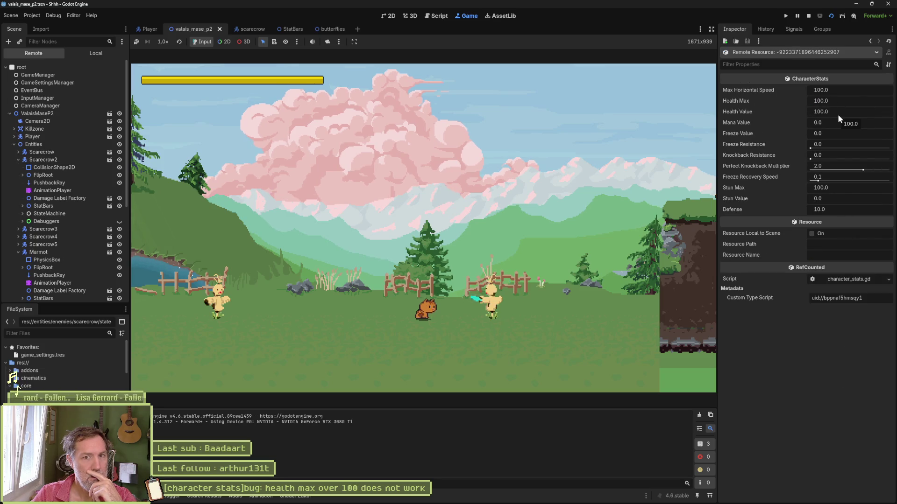
click(59, 159)
scroll(786, 312, down, 5)
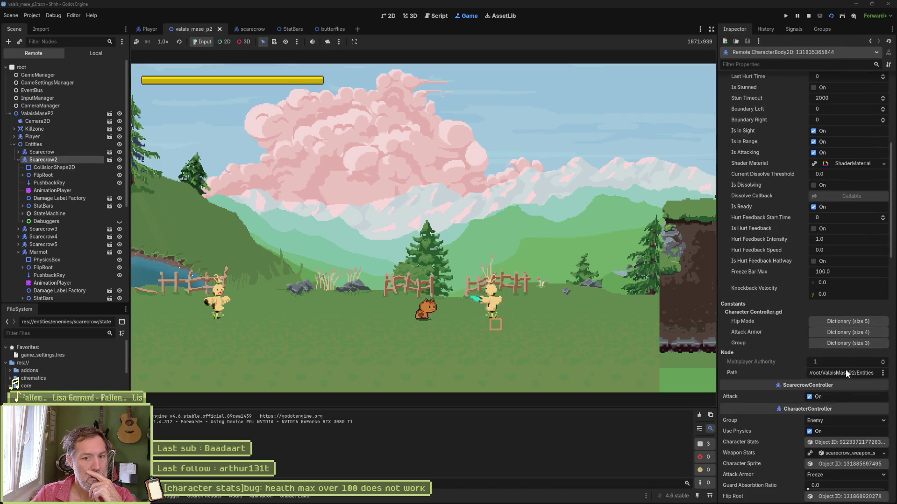
click(853, 443)
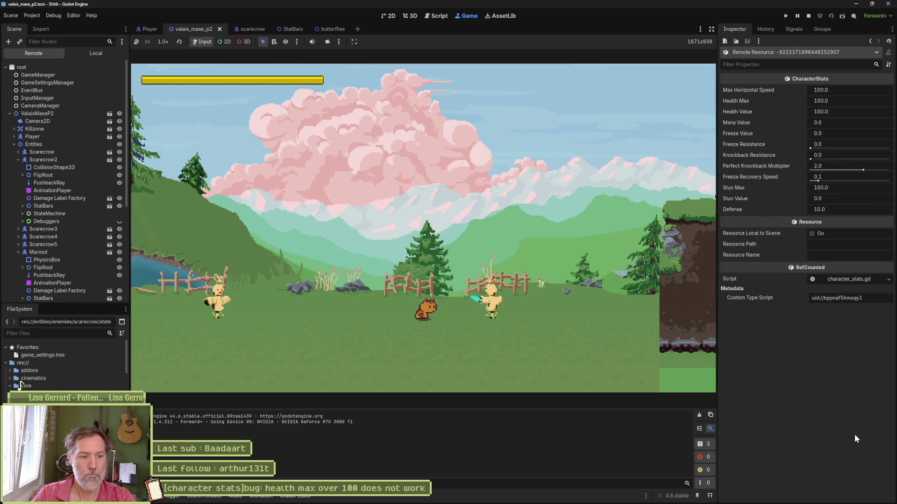
key(F8)
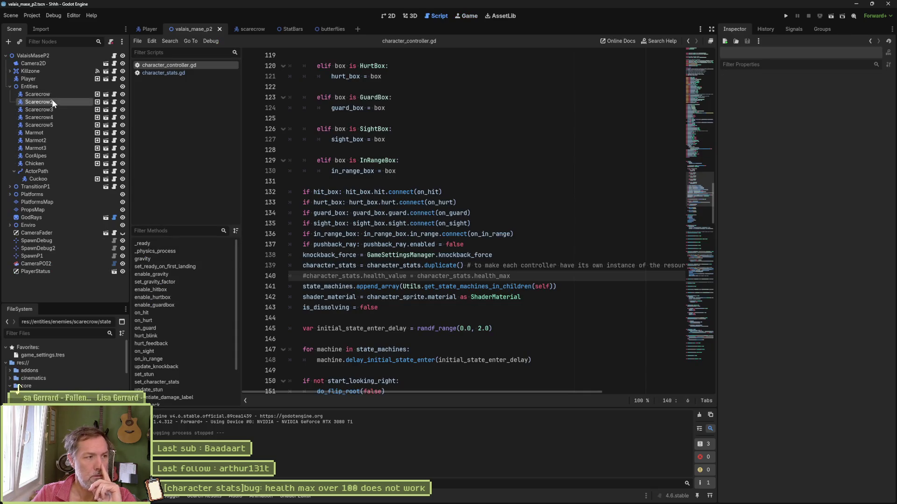
Set Scarecrow2's Character Stats Health Max to 201 in the Inspector.
click(52, 100)
click(838, 161)
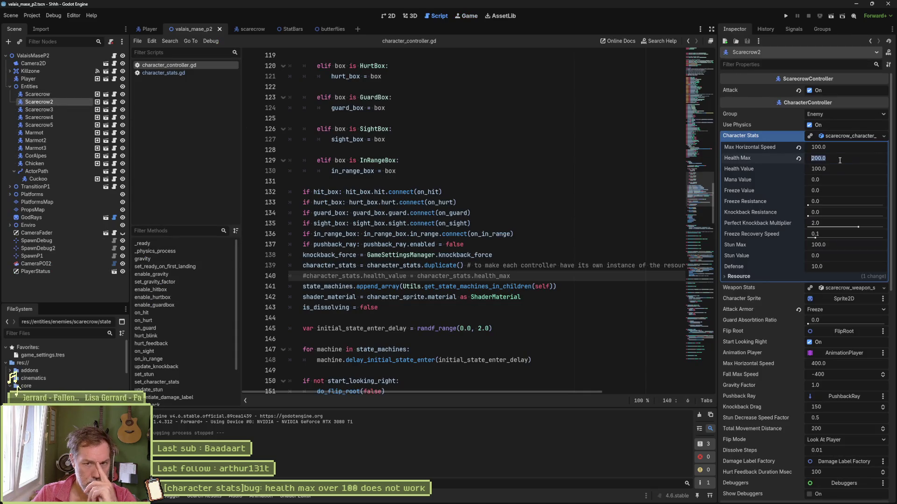
text(201)
key(Return)
Test-run to find the remote stats still at 100.0, then reopen character_stats.gd.
key(ctrl+s)
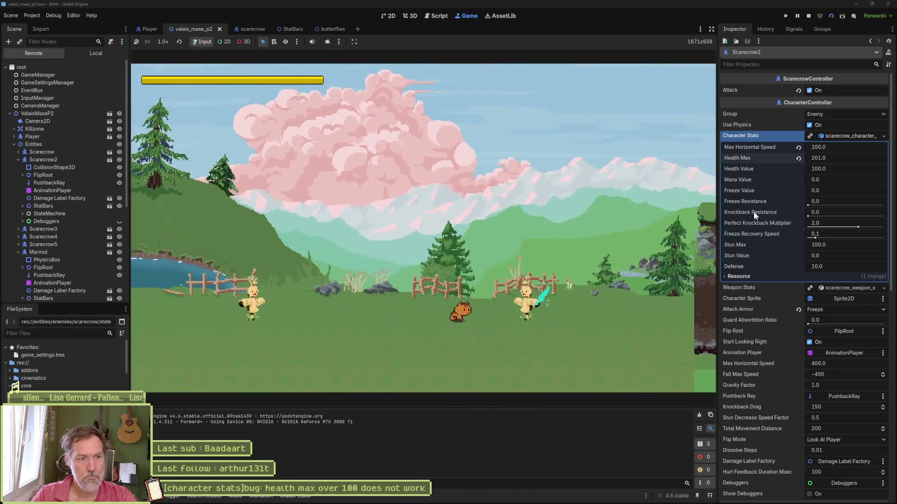
click(43, 160)
scroll(845, 344, down, 5)
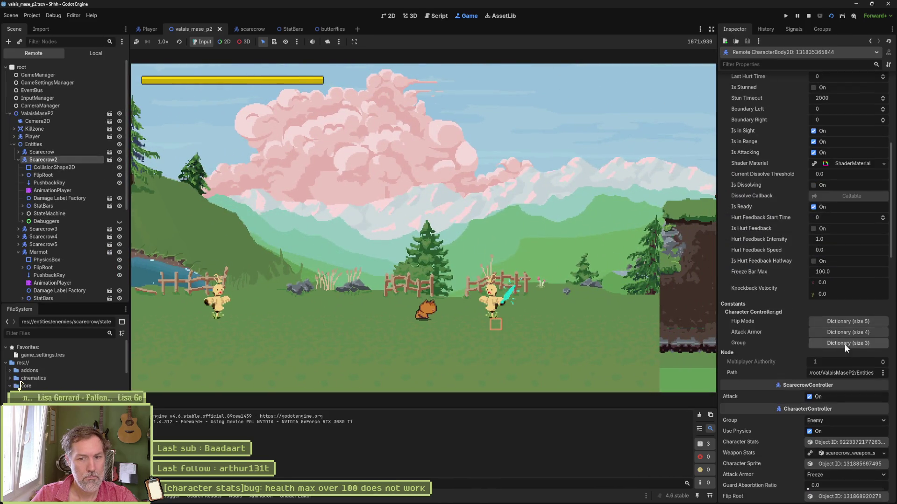
click(850, 443)
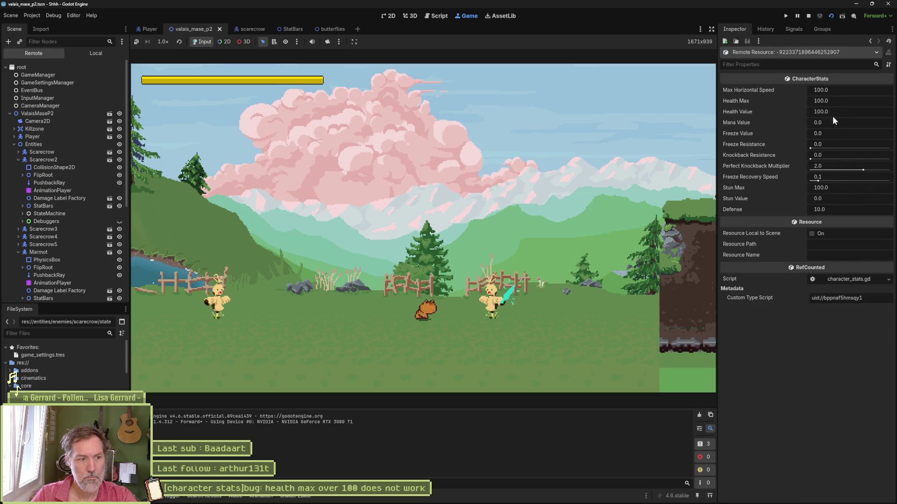
click(808, 16)
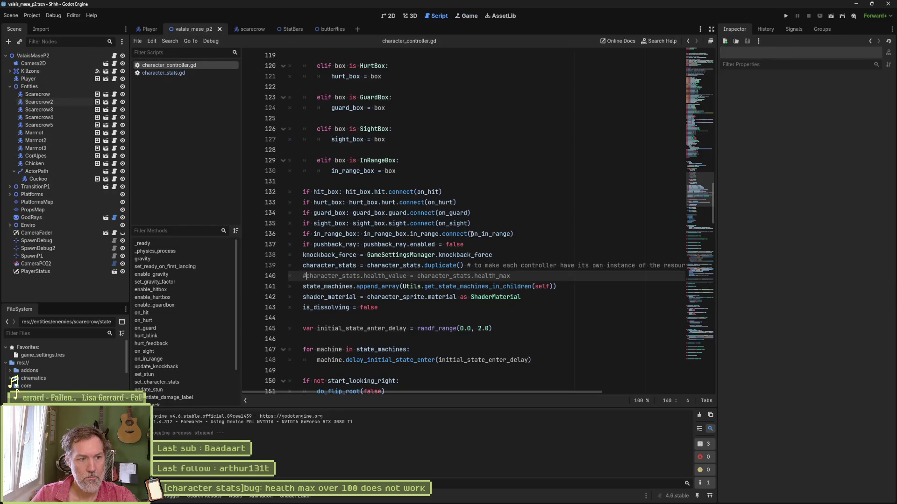
click(190, 74)
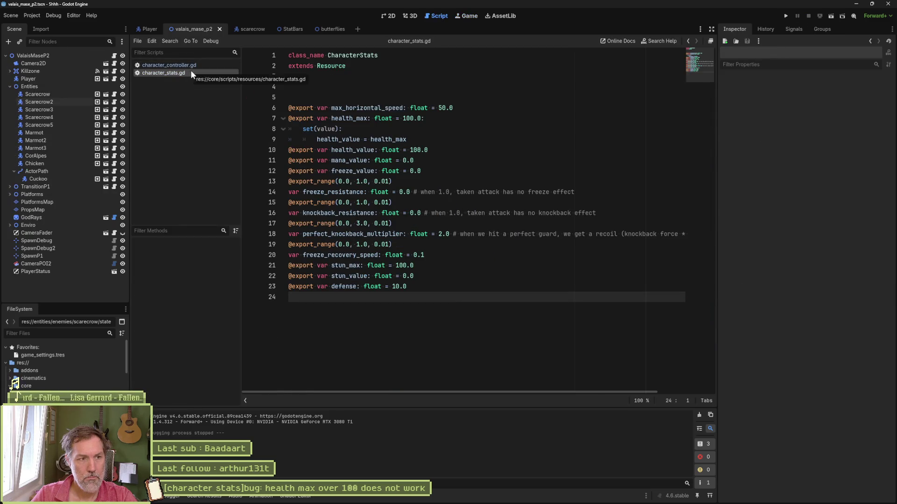
Add 'health_max = value' as a new line in the health_max setter.
click(446, 140)
key(Return)
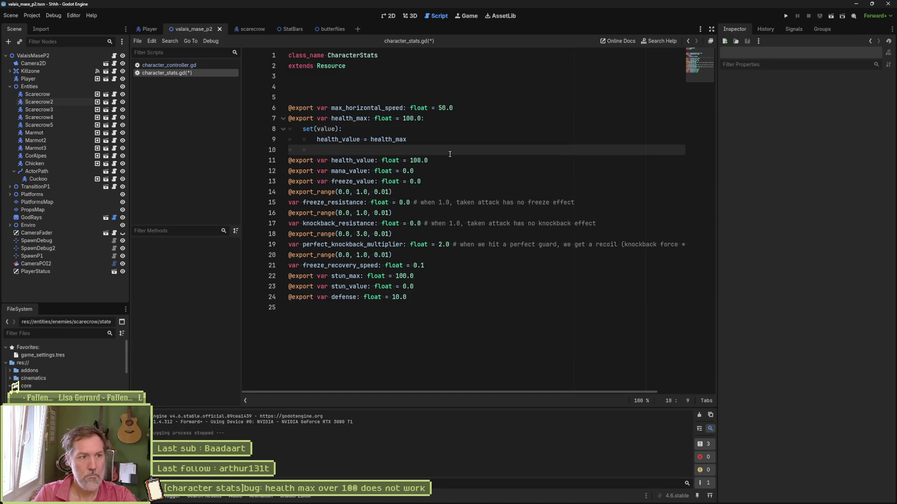
text(jea)
key(BackSpace)
key(BackSpace)
key(BackSpace)
key(Return)
text(value)
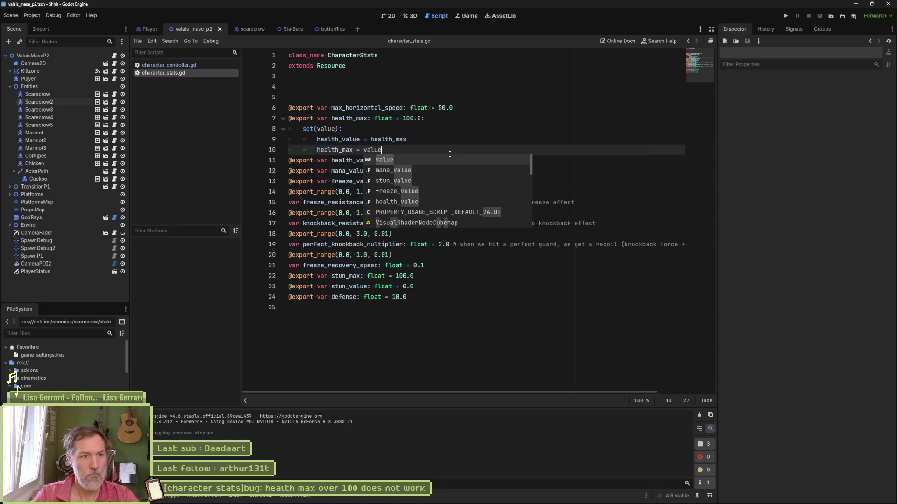
Test-run the scene to inspect Scarecrow2's runtime CharacterStats, then return to the setter.
key(F6)
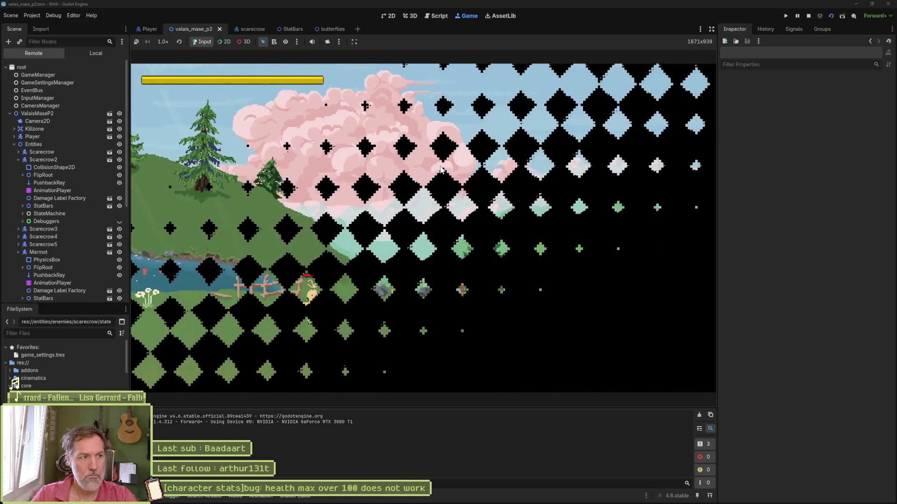
click(85, 159)
scroll(810, 320, down, 5)
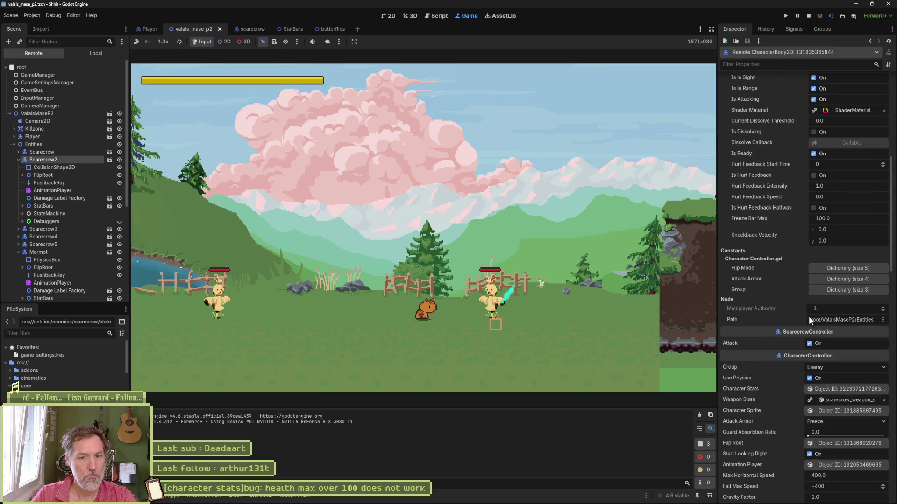
click(853, 389)
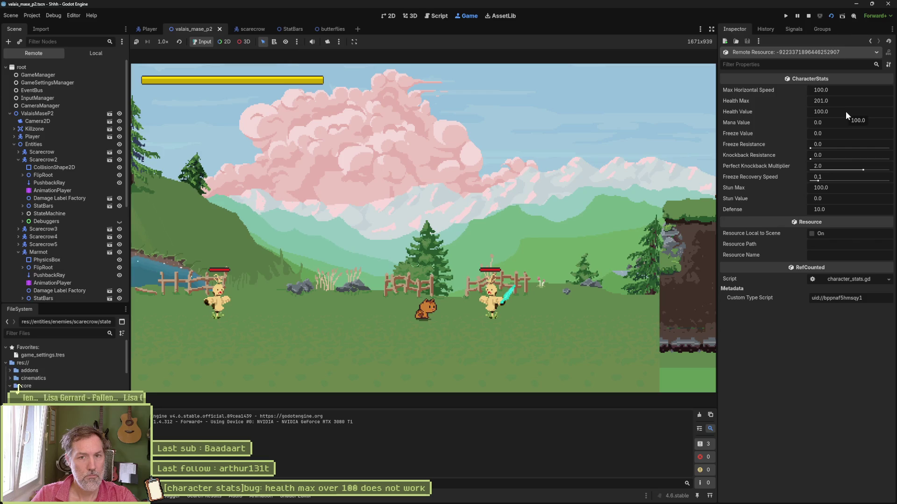
click(809, 17)
click(321, 171)
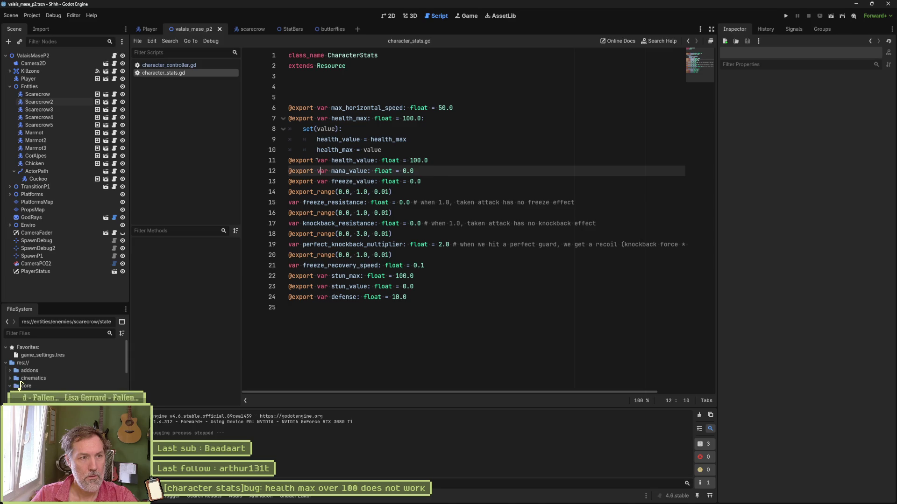
click(405, 150)
Move 'health_max = value' above the health_value line, test-run confirming 201.0 health, and select the 100.0 default.
key(alt+Up)
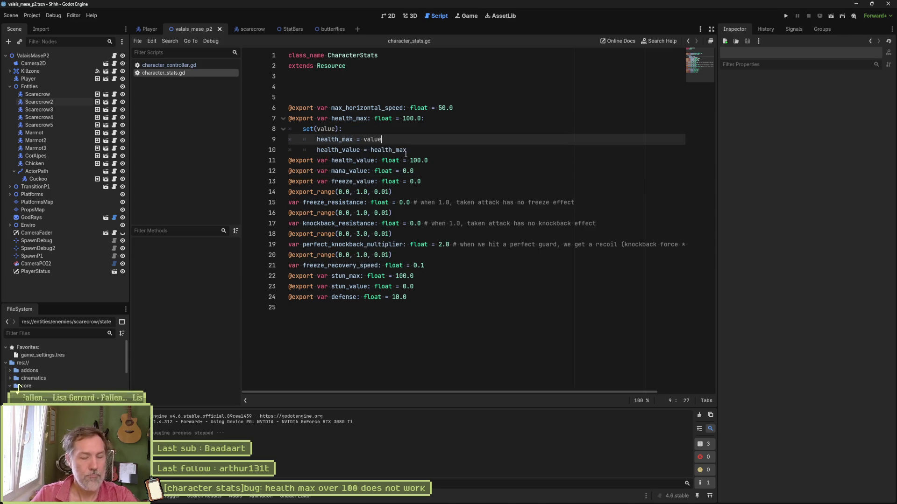
key(F6)
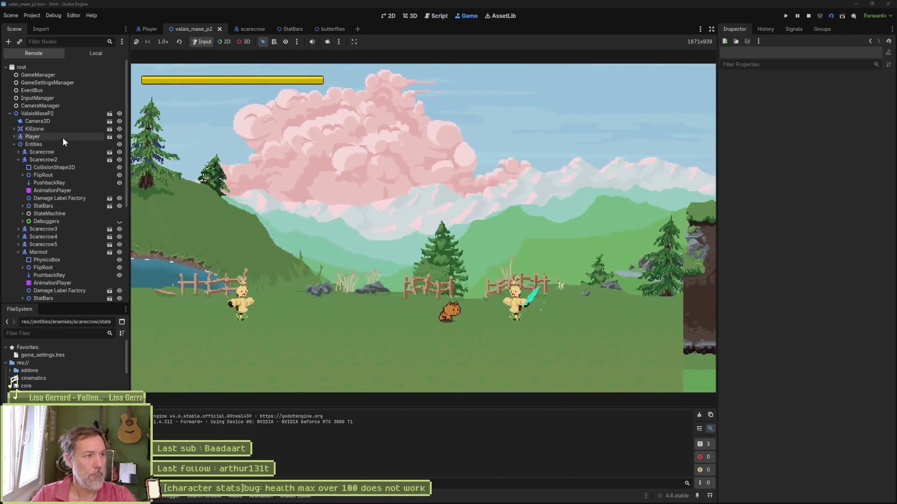
click(64, 152)
scroll(823, 278, down, 5)
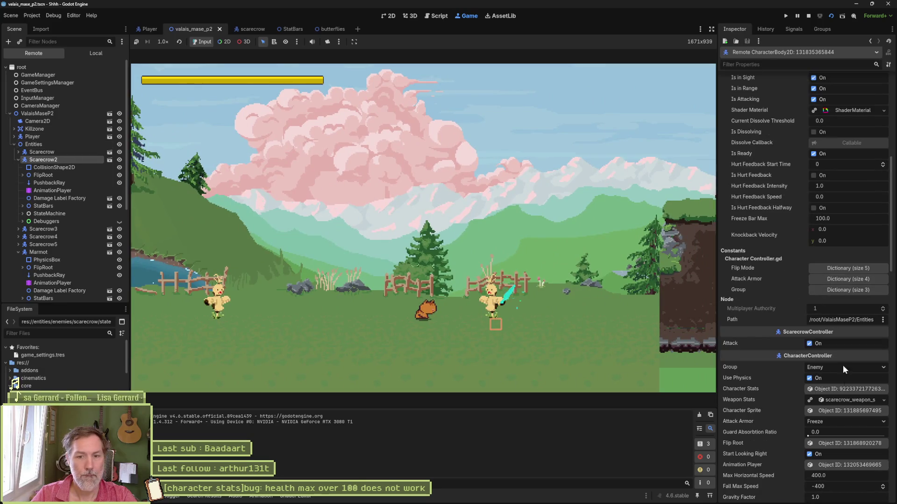
click(846, 390)
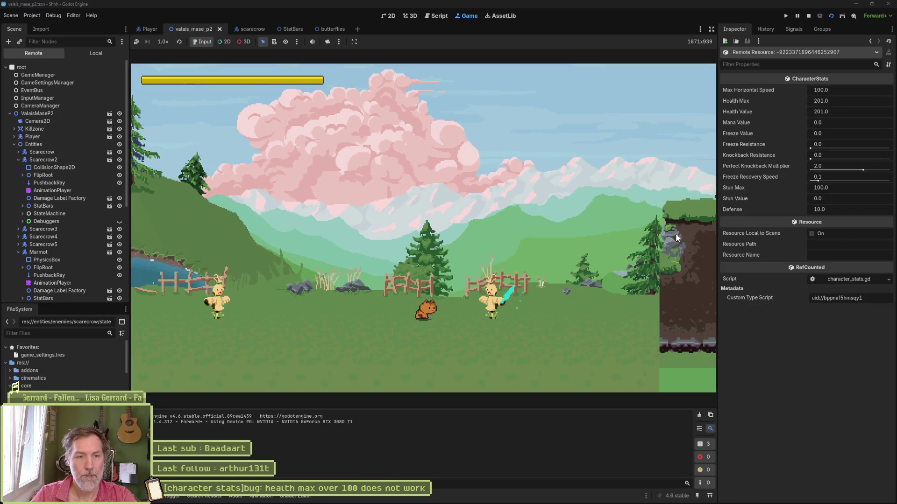
key(F8)
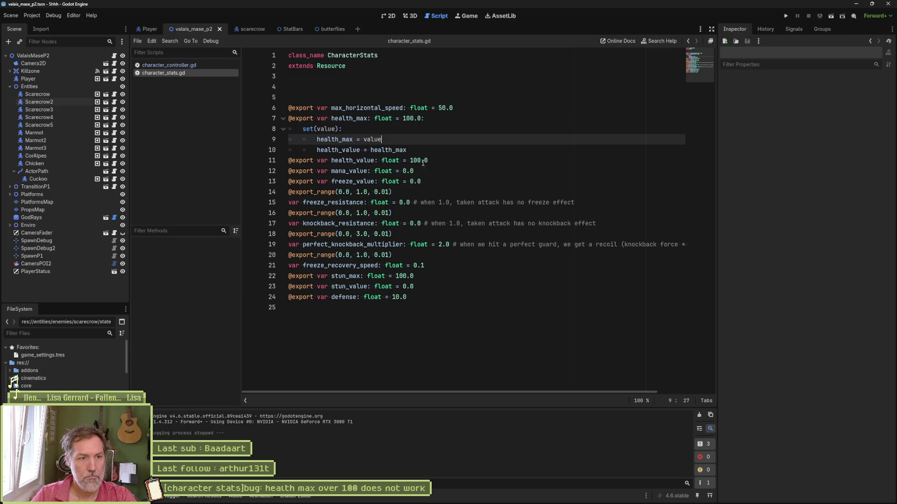
drag(431, 161, 400, 160)
Remove health_value's 100.0 default, set Scarecrow2's Health Max to 200, and test-run.
key(BackSpace)
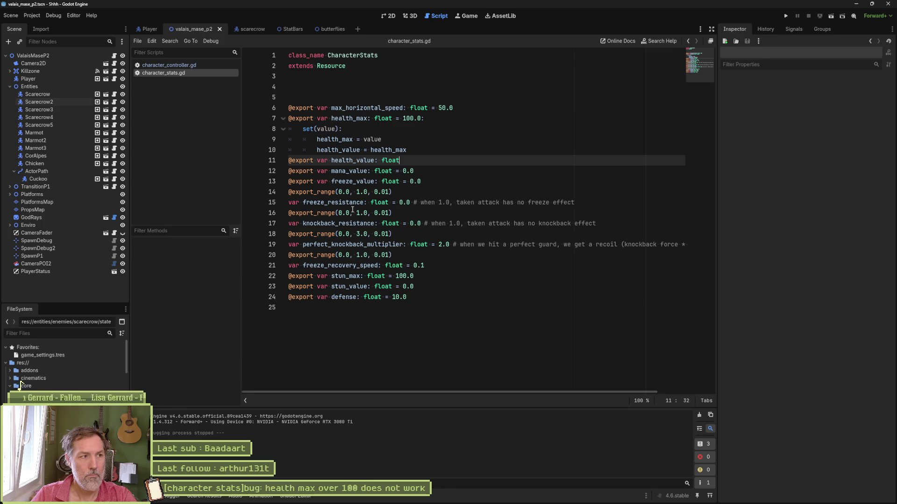
click(67, 102)
click(857, 158)
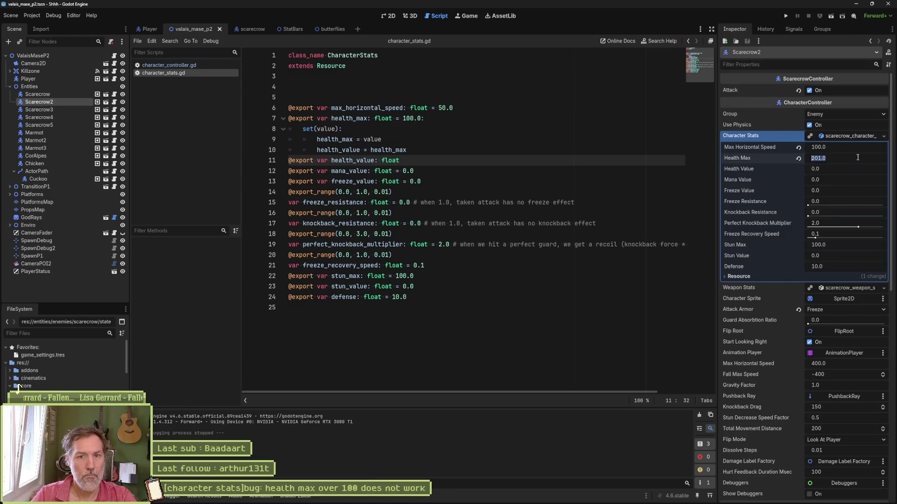
text(200)
key(Return)
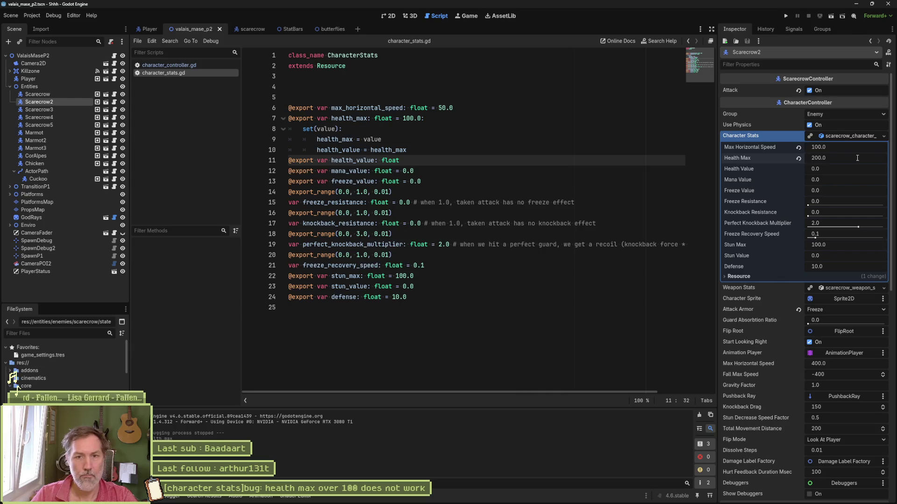
key(F6)
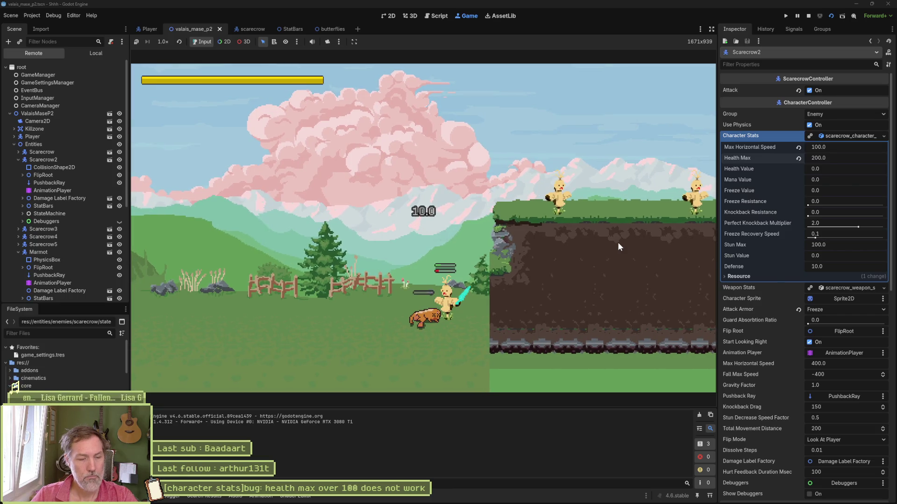
key(F8)
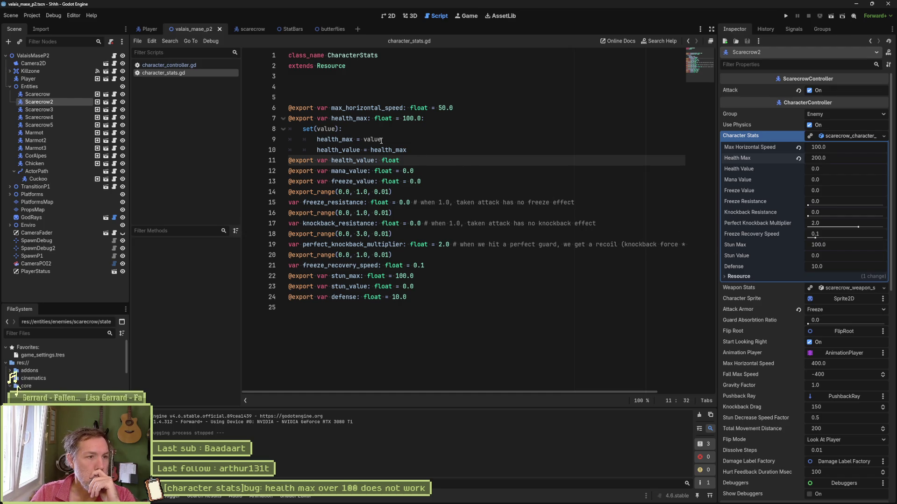
Add the comment '# init value with max' to the setter line and save character_stats.gd.
click(418, 150)
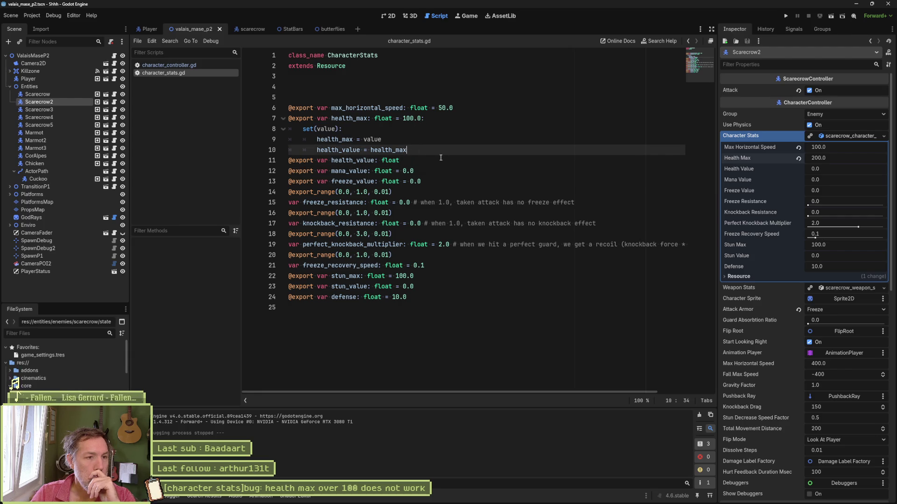
text( # init value)
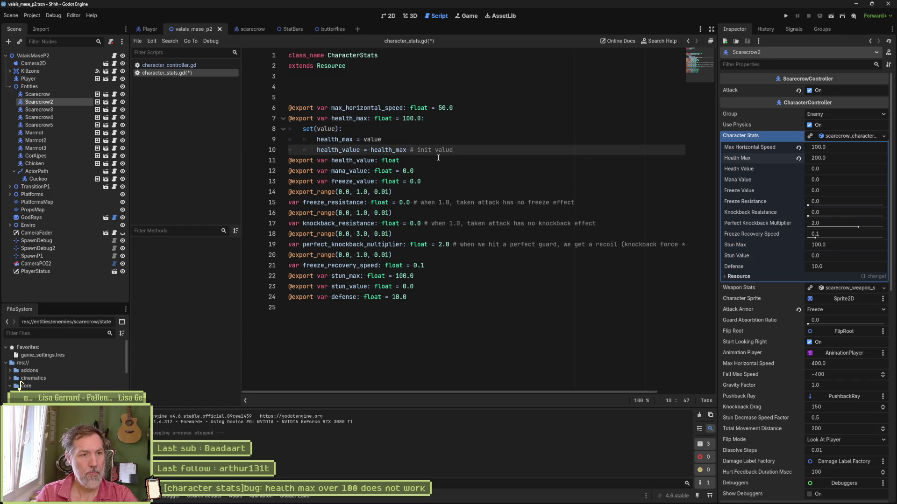
key(ctrl+s)
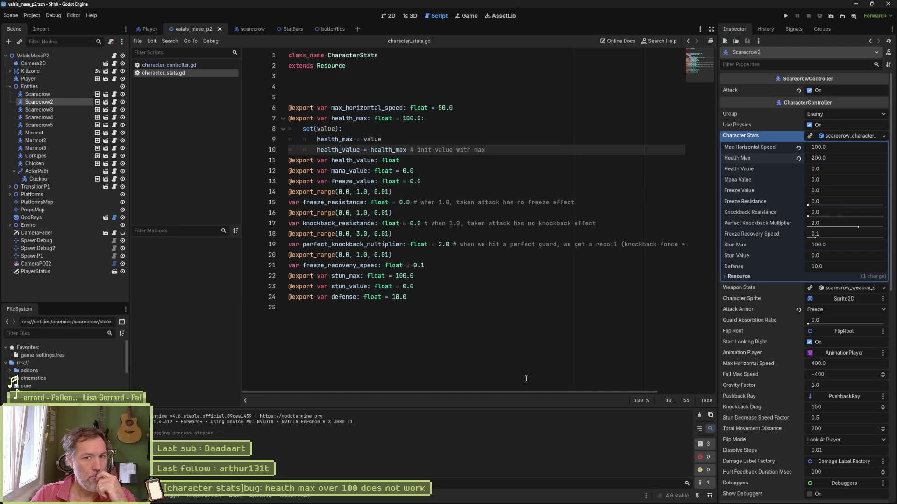
mouse_move(434, 501)
click(464, 498)
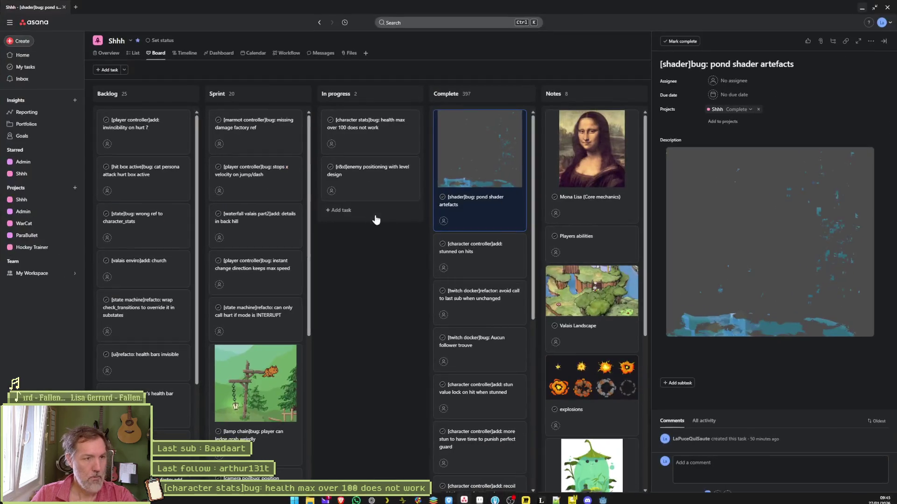
Open the '[character stats]bug: health max over 100 does not work' task and select its title.
click(382, 139)
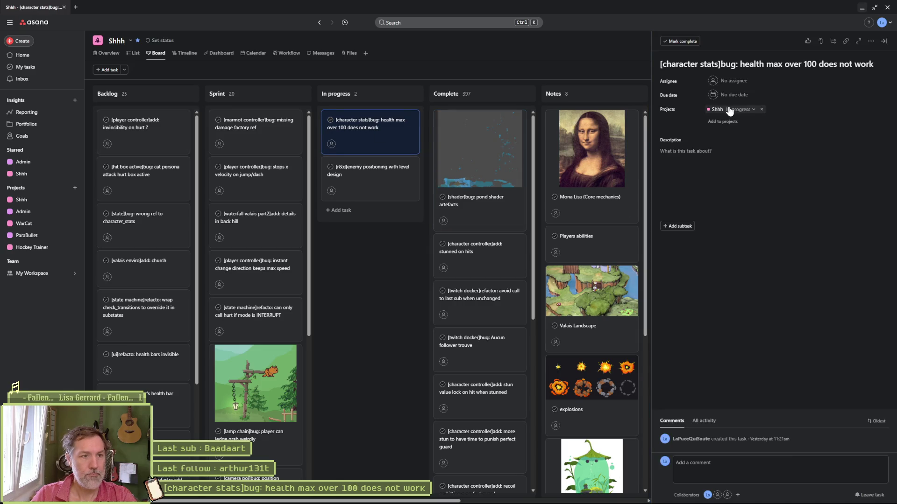
triple_click(770, 67)
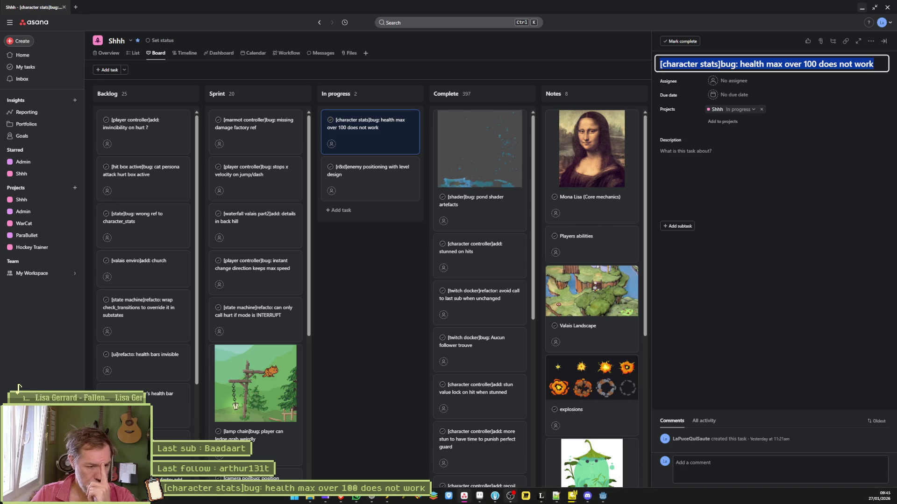
click(495, 497)
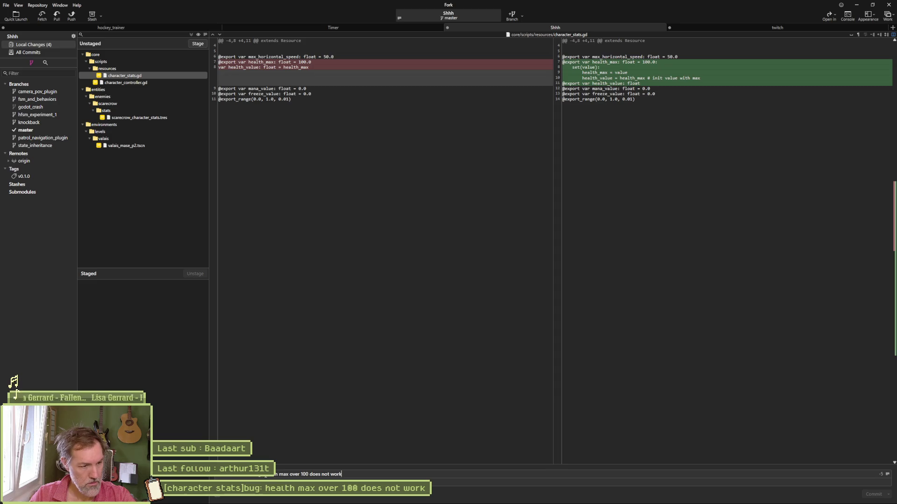
Finish the commit summary with the bug title, stage all four files, and review the script diffs.
text(s)
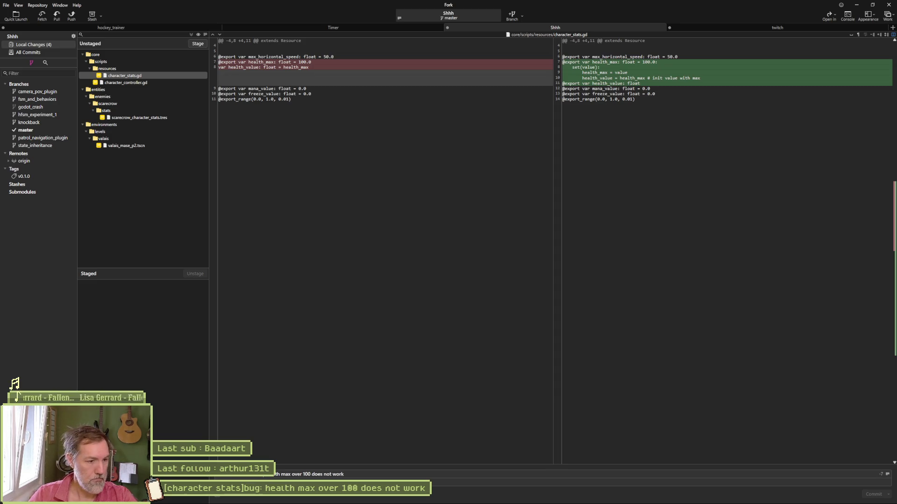
click(191, 35)
click(125, 305)
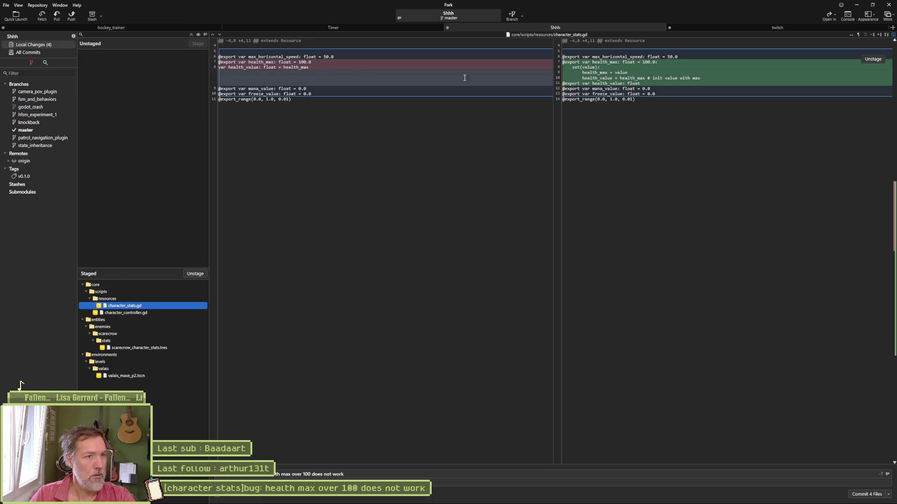
click(151, 314)
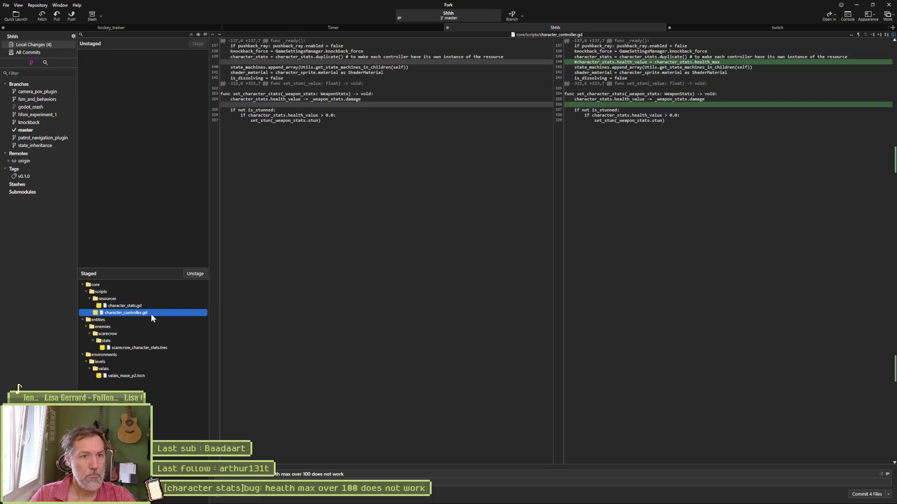
mouse_move(631, 67)
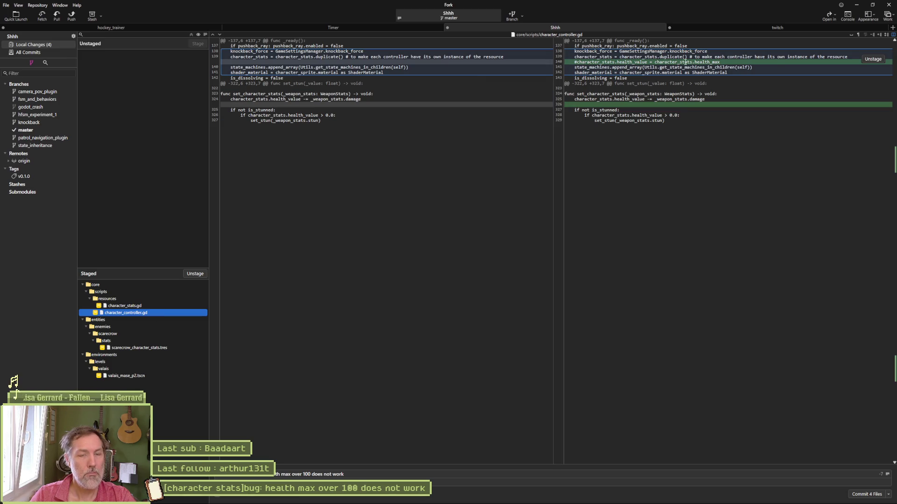
Unstage character_controller.gd and the scripts and entities changes, leaving only valais_mase_p2.tscn staged.
click(203, 272)
click(170, 290)
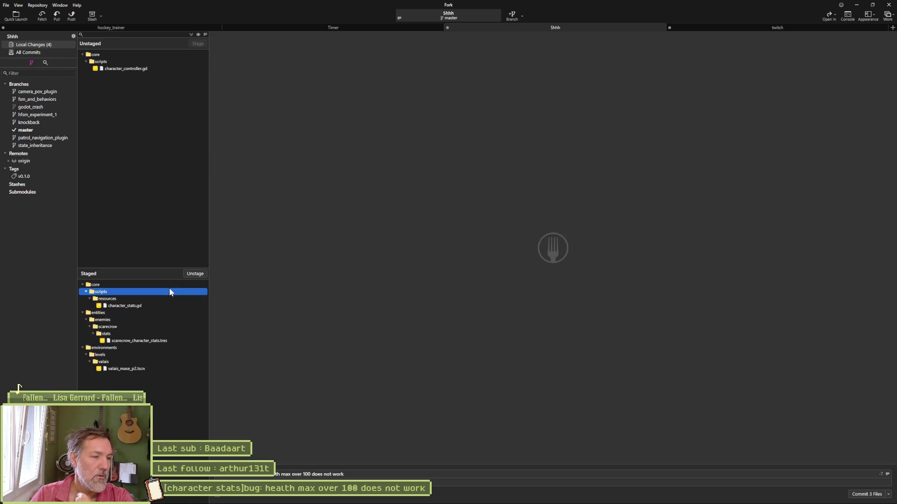
key(space)
key(space)
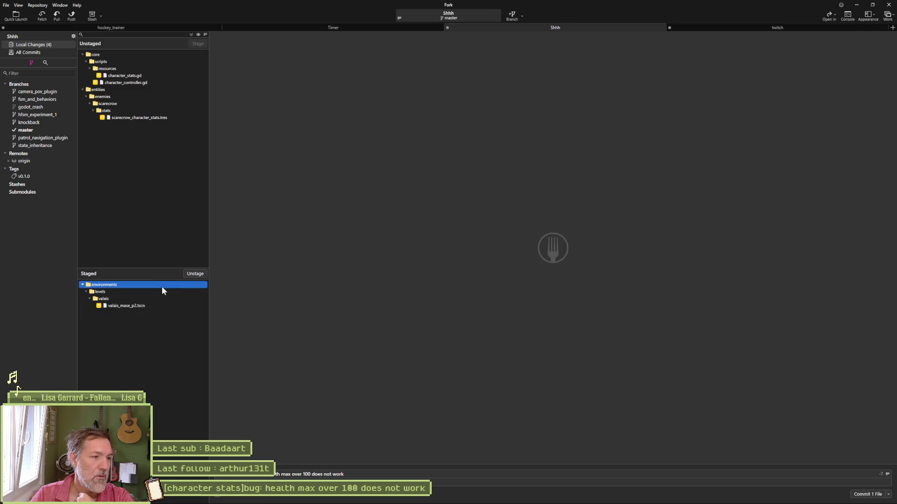
click(124, 75)
click(602, 498)
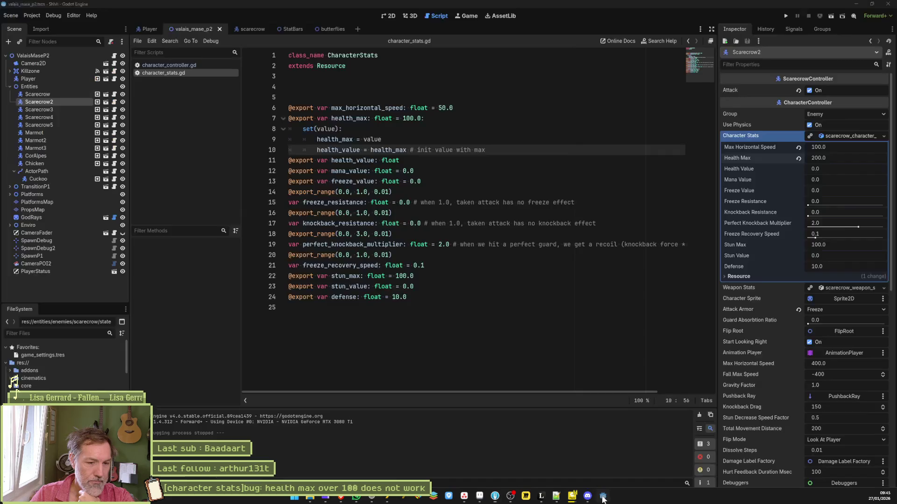
Delete the health_max setter block from character_stats.gd and save.
drag(498, 148, 495, 117)
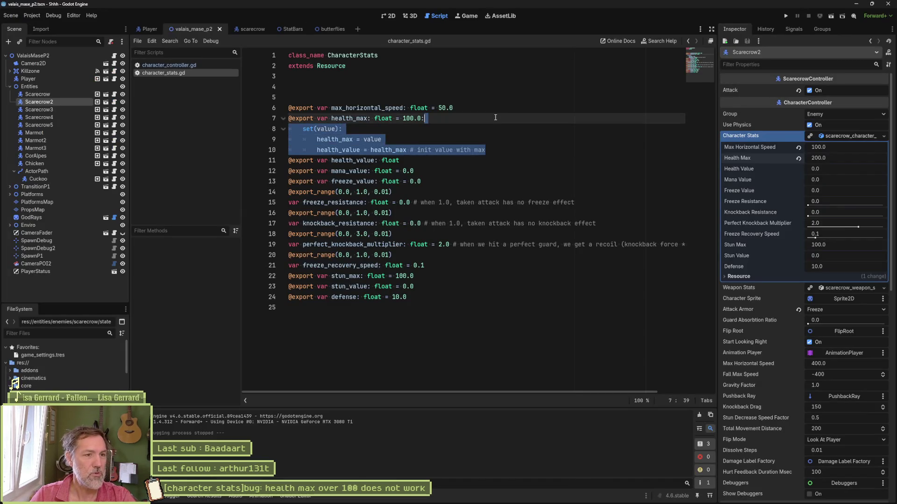
key(BackSpace)
key(BackSpace)
key(ctrl+s)
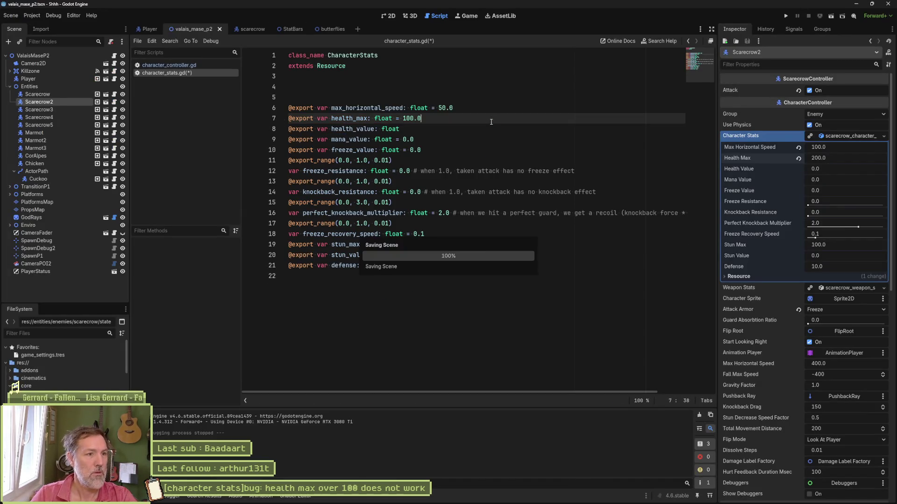
Uncomment the health_value reset on line 140 of character_controller.gd, save, and minimize Godot.
click(181, 65)
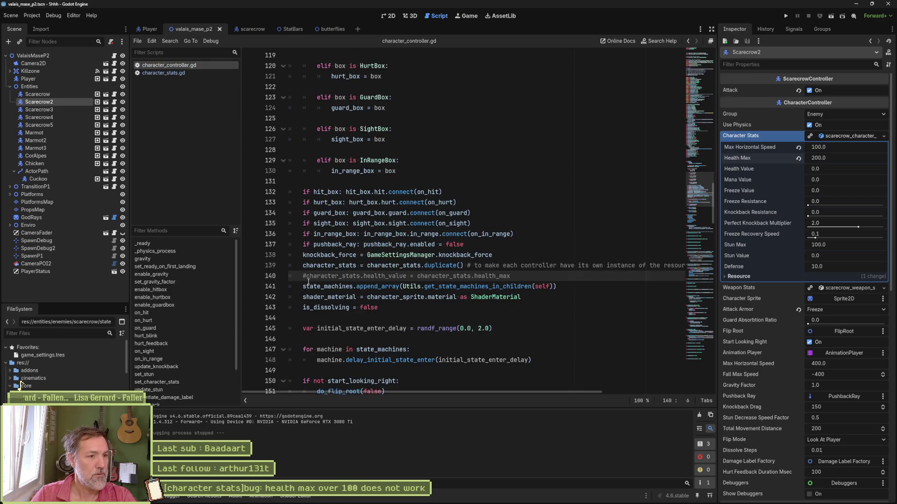
key(ctrl+k)
key(ctrl+s)
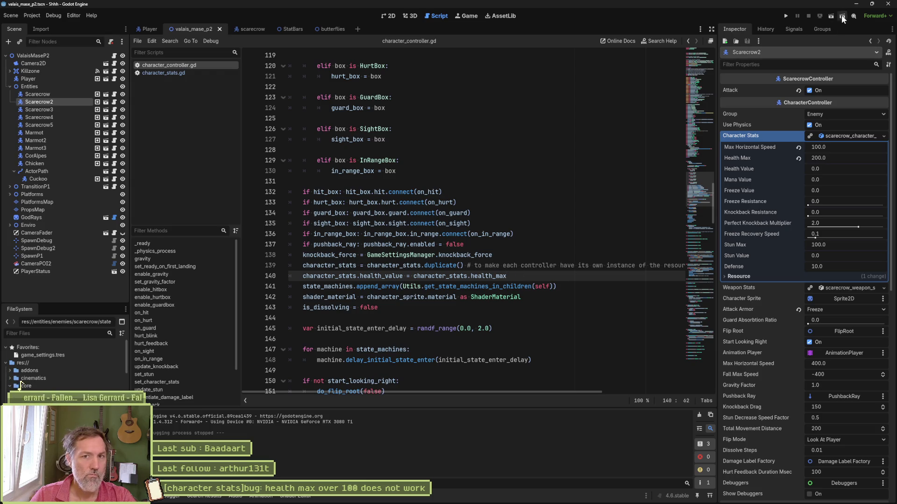
click(856, 4)
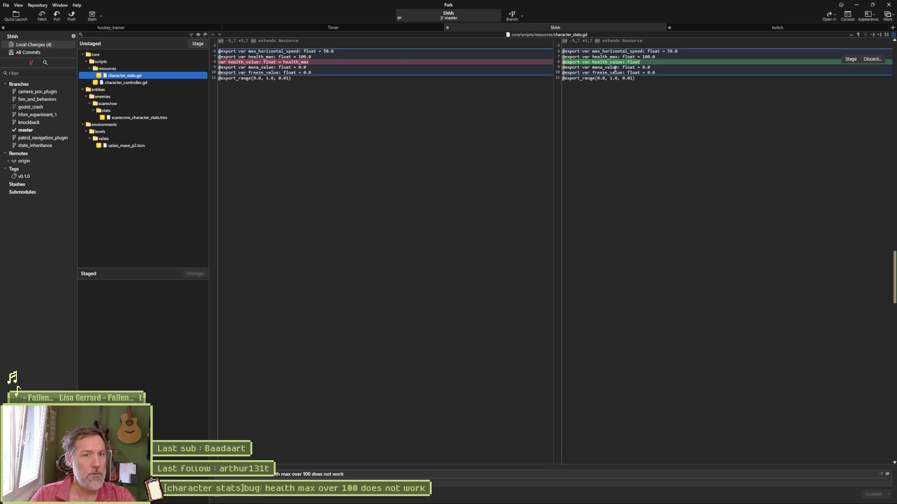
In Fork, review the changed files, then stage, commit and push all four to origin.
click(203, 84)
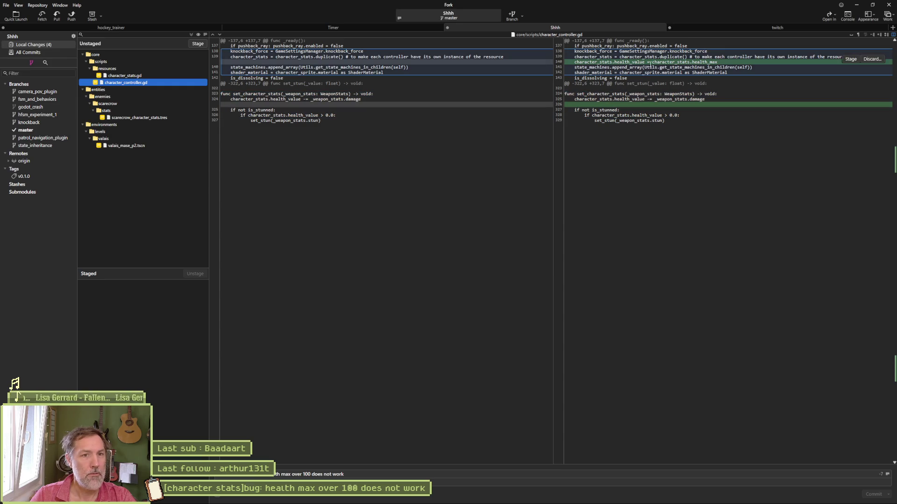
click(178, 118)
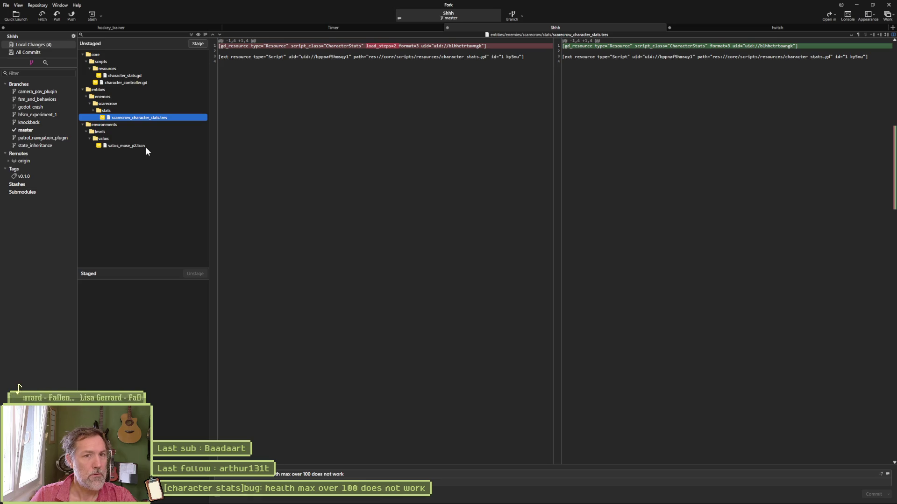
mouse_move(387, 54)
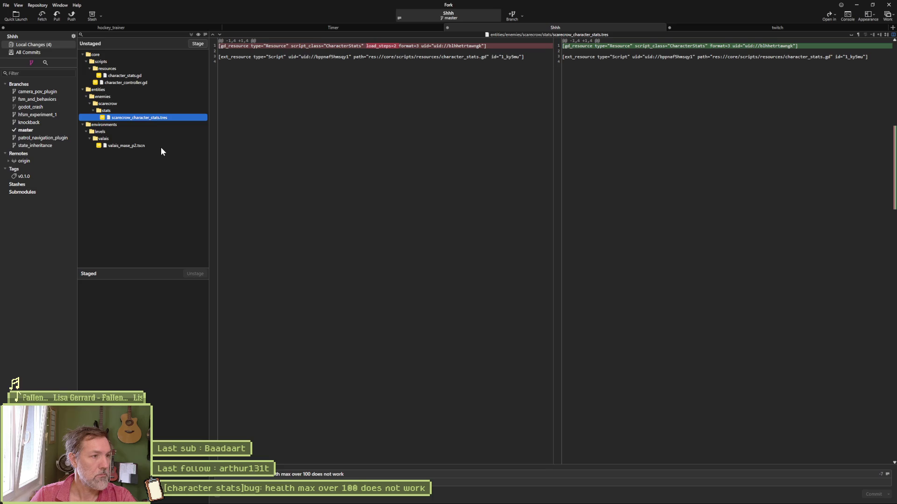
click(193, 43)
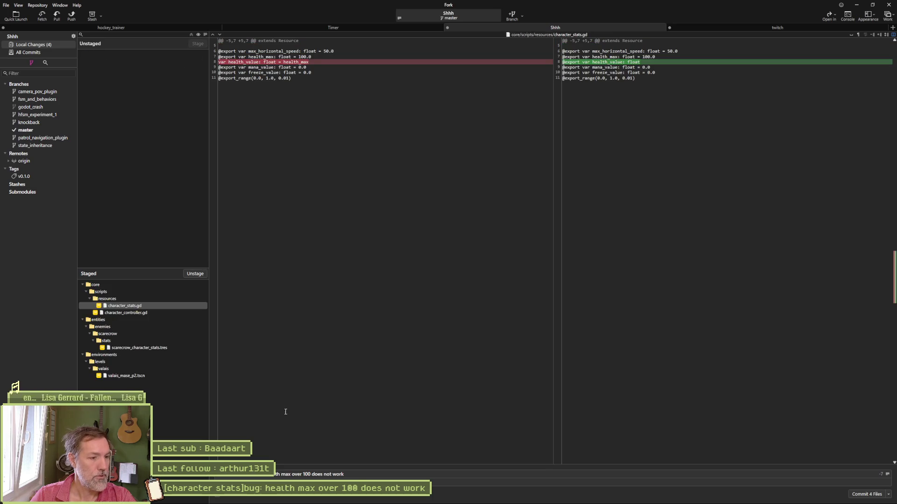
click(868, 497)
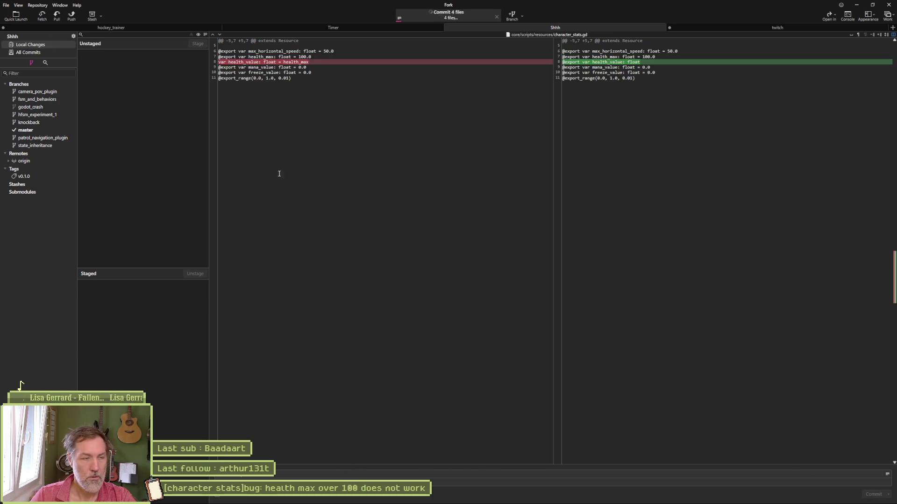
click(73, 16)
click(494, 276)
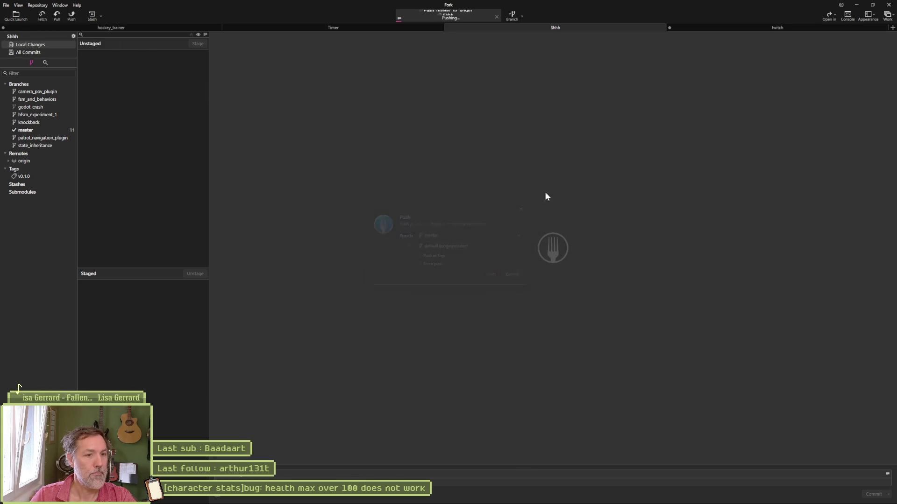
In Asana, move the health max bug card to Complete and add a new task under In progress.
click(856, 5)
mouse_move(368, 132)
mouse_down()
mouse_move(433, 126)
mouse_move(441, 162)
mouse_up()
click(346, 169)
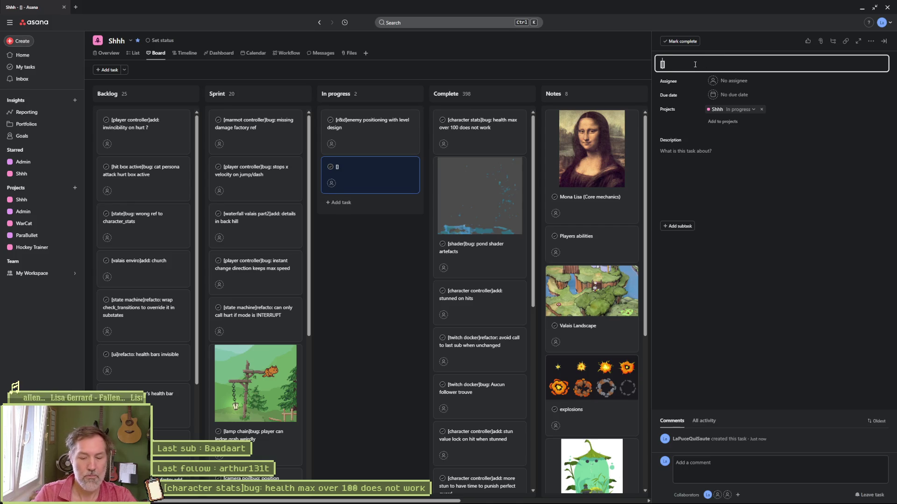
Title the task '[stat bars]refacto: normalize health bar when over 100' and move it to the top of In progress.
text(stat bars)
key(Right)
text(refacto: )
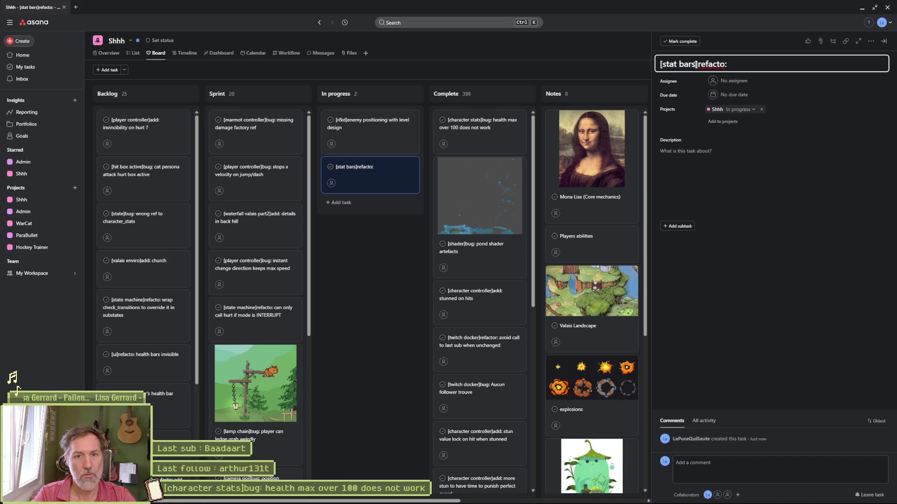
text(normaliy)
key(BackSpace)
text(zed)
key(BackSpace)
text(health bar )
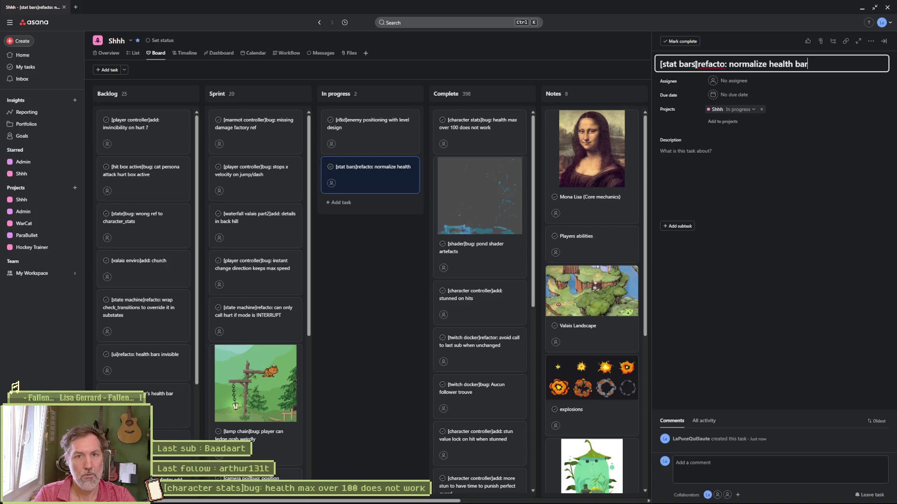
text(when ov)
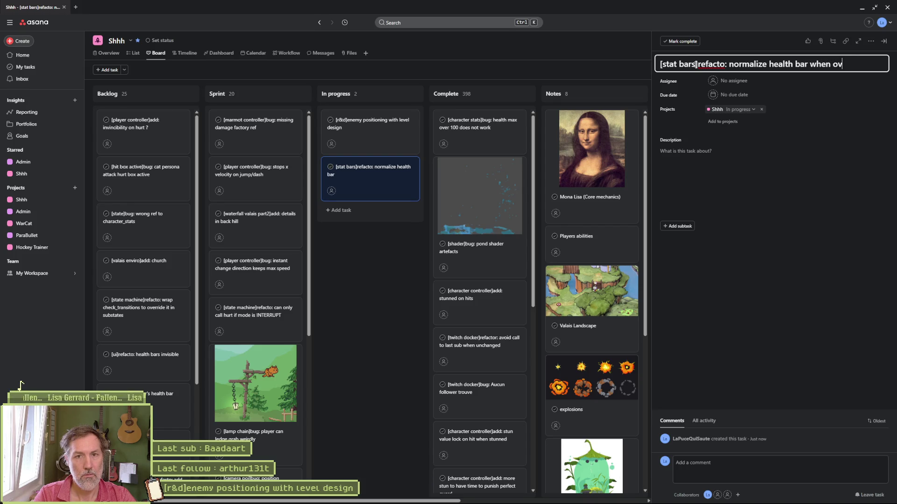
text(er 000)
key(Escape)
key(Escape)
drag(375, 173, 373, 126)
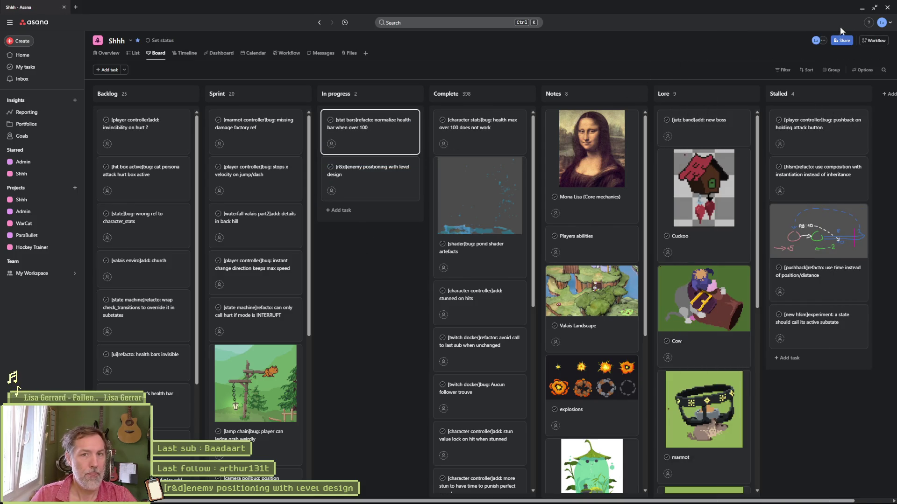
key(alt+Tab)
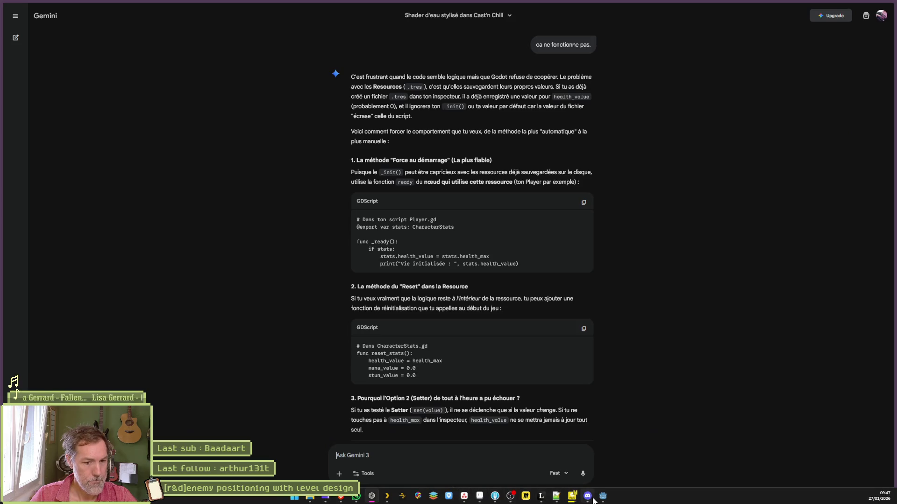
Back in Godot, open stat_bars.gd through a Quick Open search for 'stat'.
key(alt+Tab)
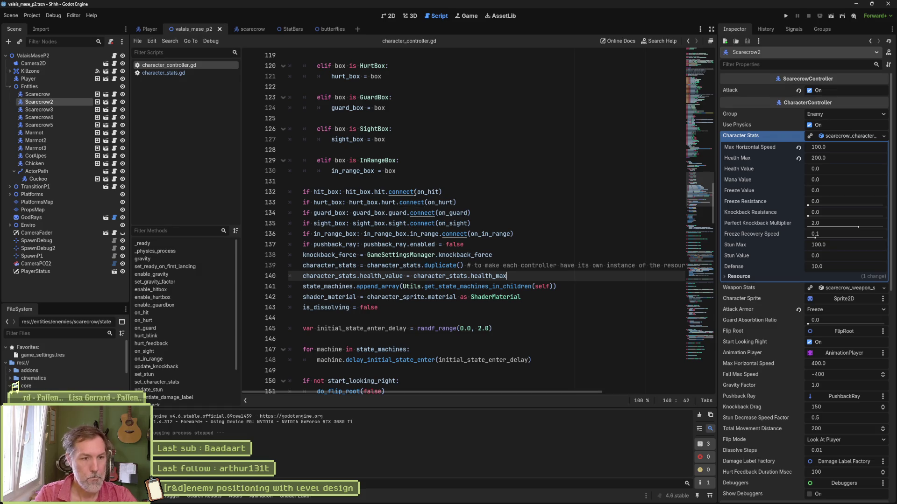
key(shift+alt+o)
text(stat)
key(Return)
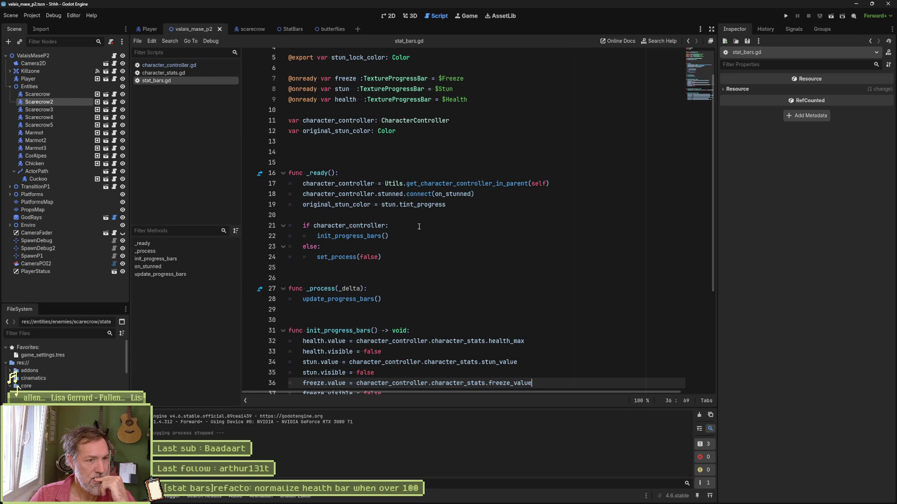
Replace the health_max expression on line 32 with 100 so health.value starts at 100.
scroll(416, 226, down, 1)
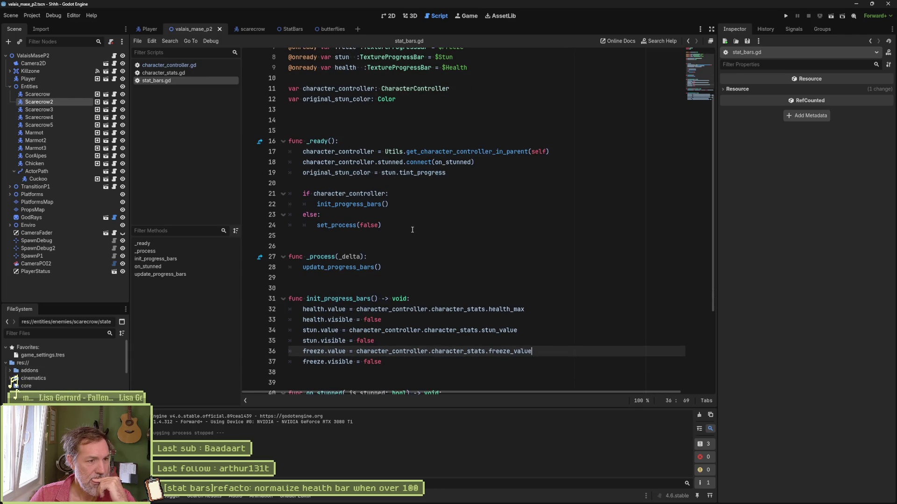
double_click(351, 204)
scroll(360, 269, down, 2)
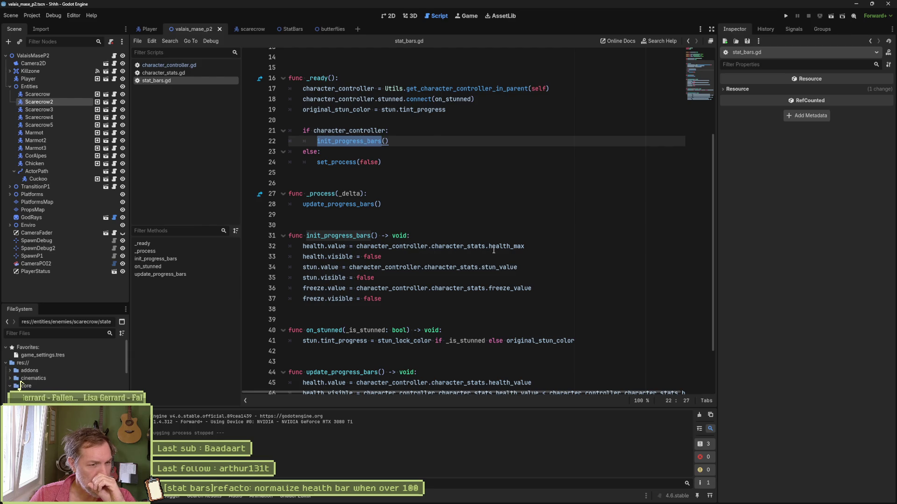
mouse_move(493, 252)
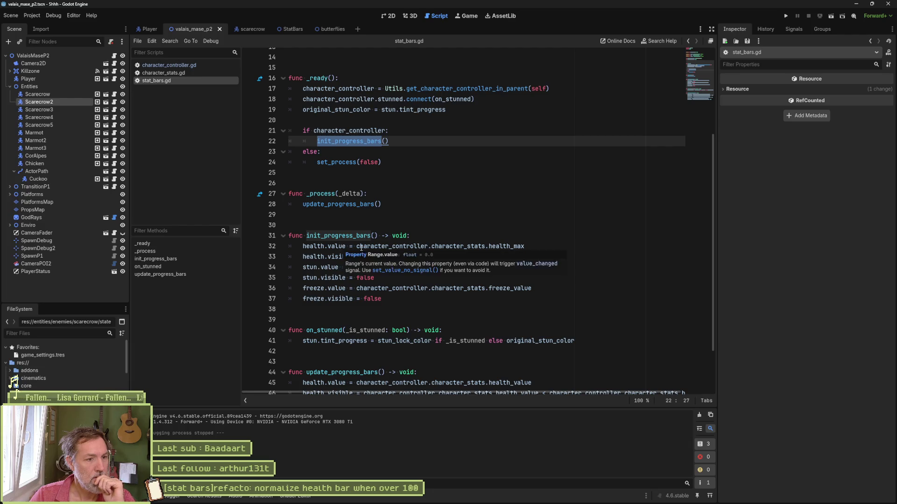
drag(357, 246, 511, 247)
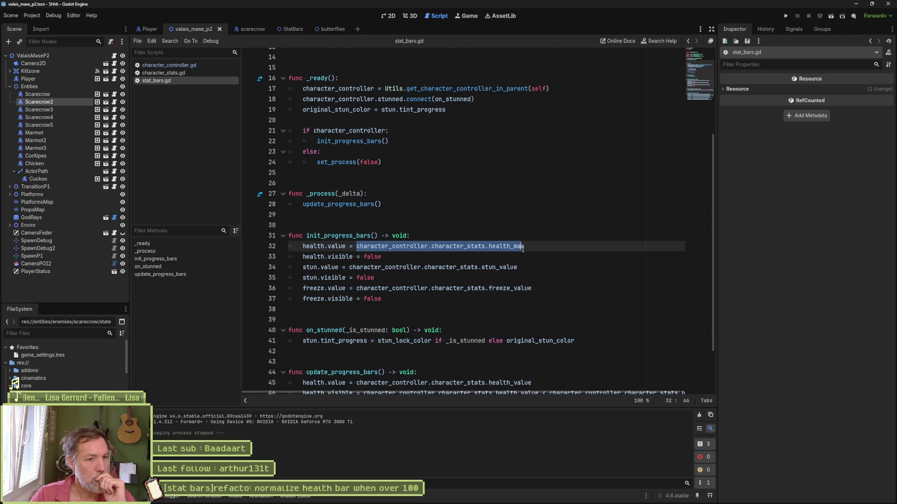
key(shift+End)
text(100)
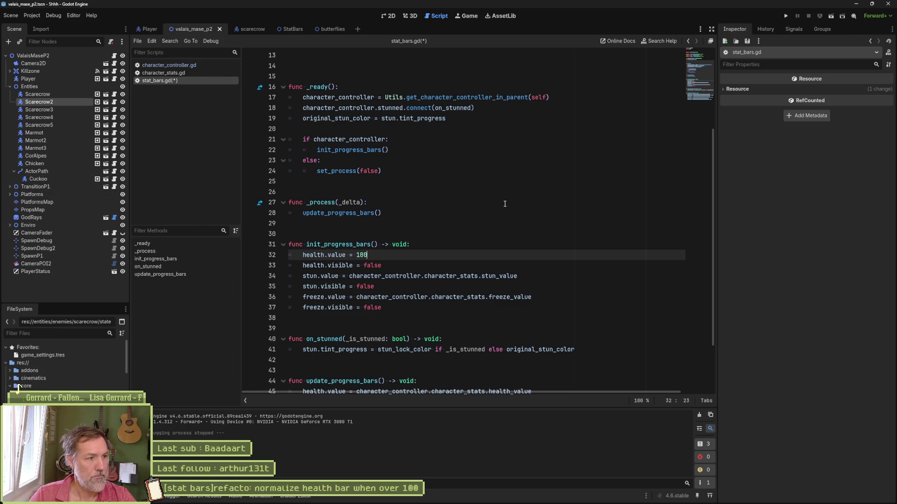
Search Quick Open for 'health', then 'stat' files, and close it without opening anything.
key(shift+alt+o)
text(health)
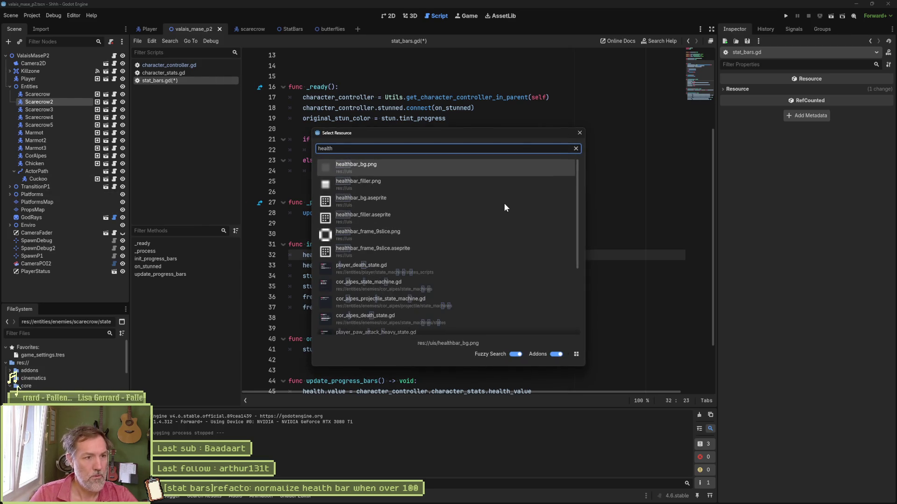
key(ctrl+BackSpace)
text(stat)
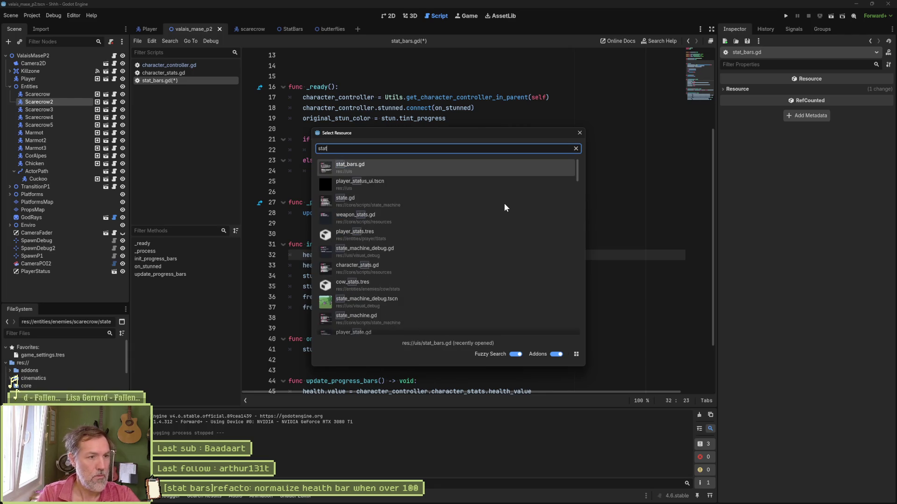
key(Down)
key(Down)
key(Down)
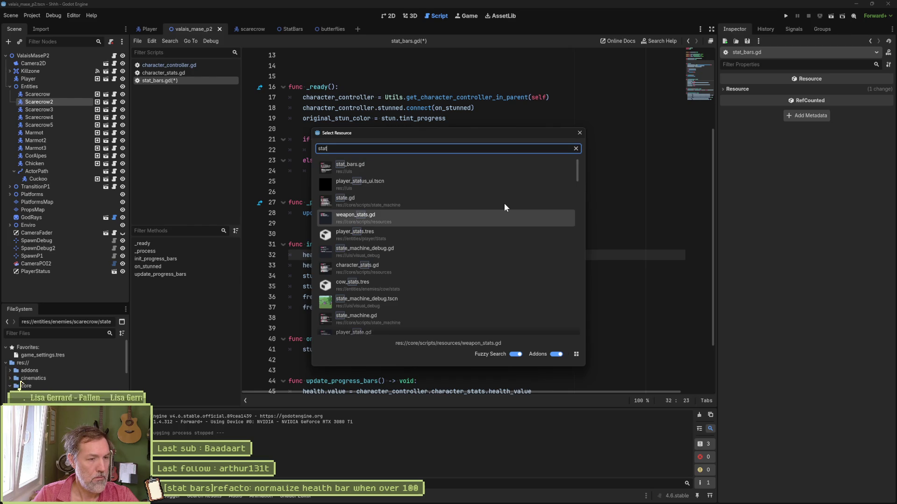
key(Escape)
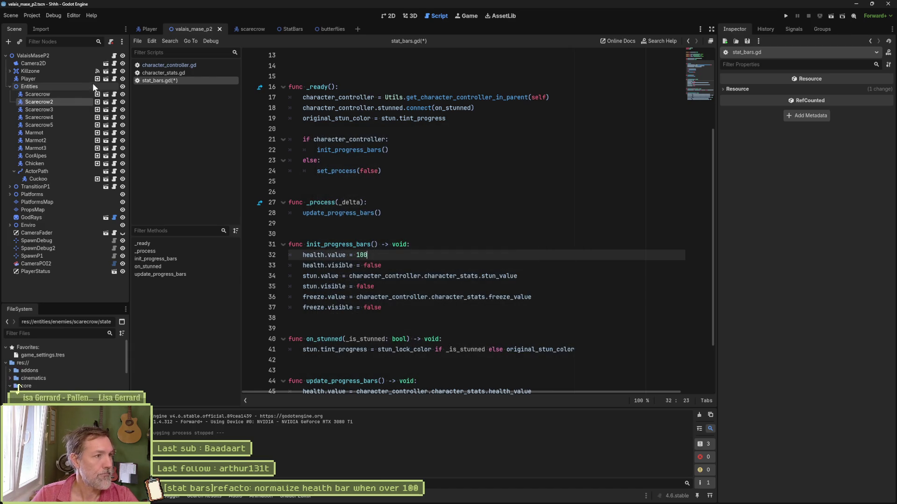
Open the StatBars scene in 2D, check that the Stun bar's max value is 100.0, and return to stat_bars.gd.
click(104, 79)
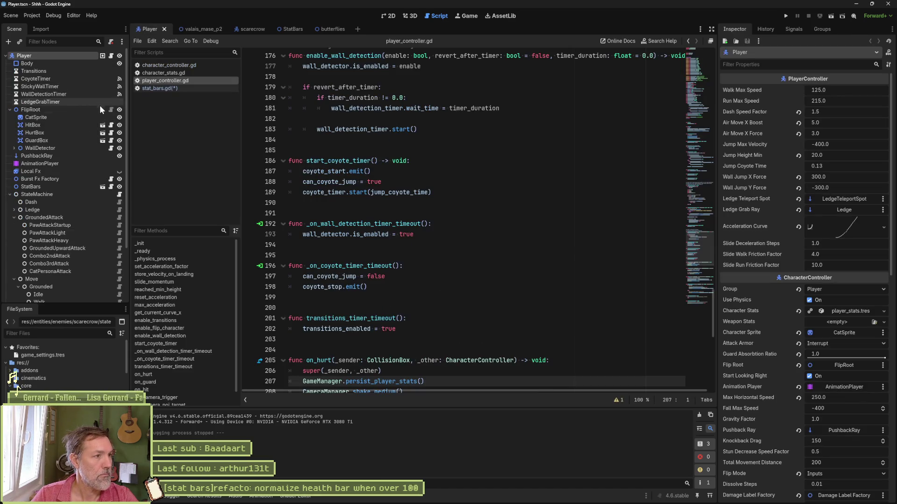
click(104, 186)
click(382, 14)
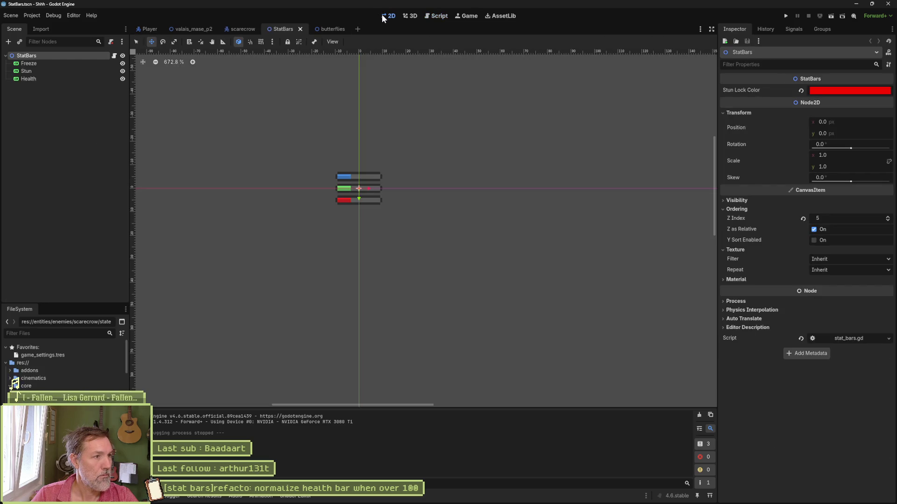
click(57, 72)
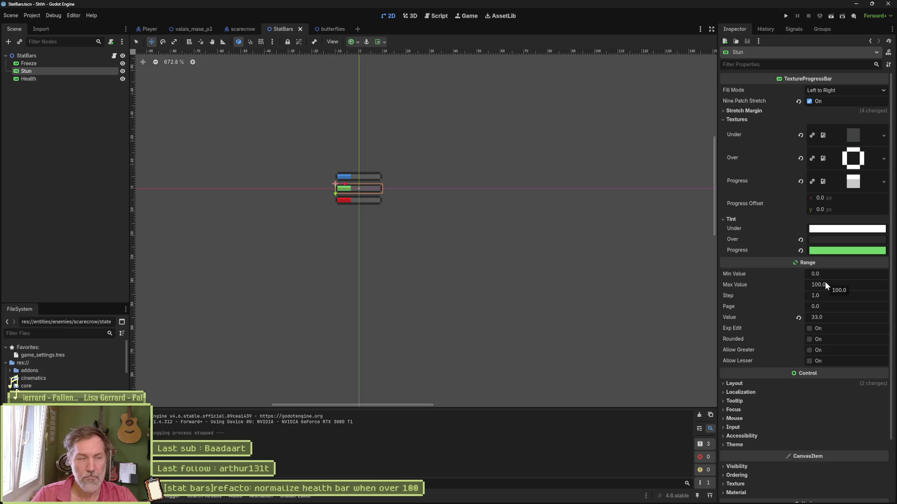
click(437, 18)
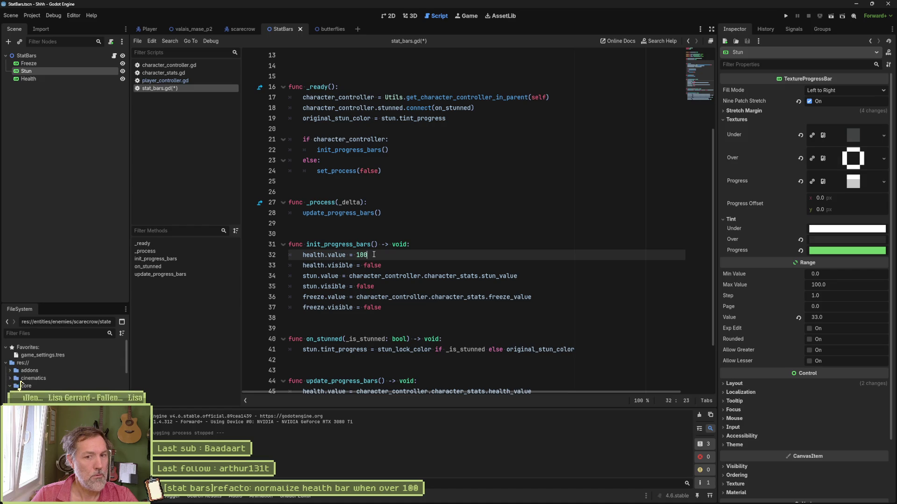
Set line 32 to 100.0 and make line 45 compute 100.0 * health_value / health_value.
text(.0)
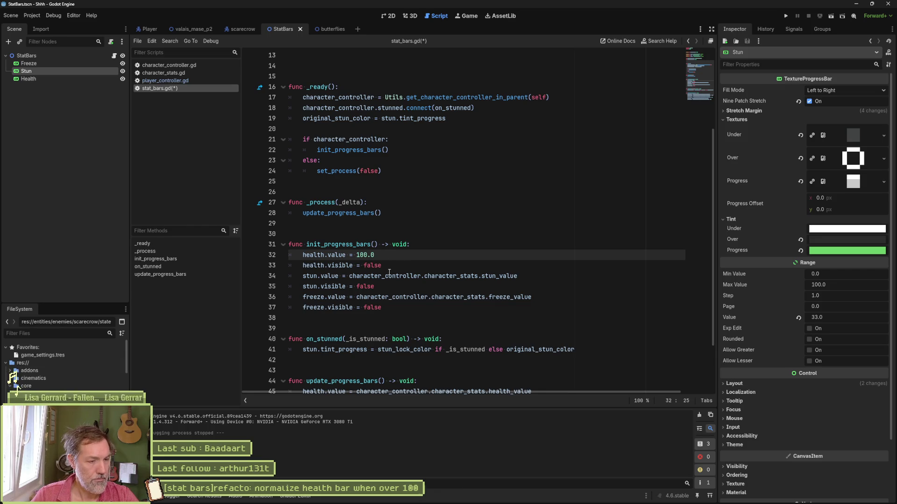
scroll(390, 272, down, 3)
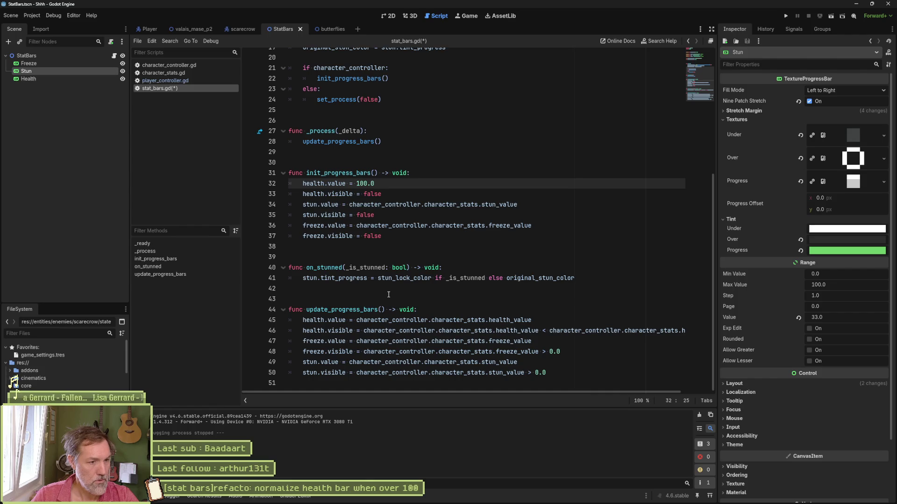
double_click(336, 320)
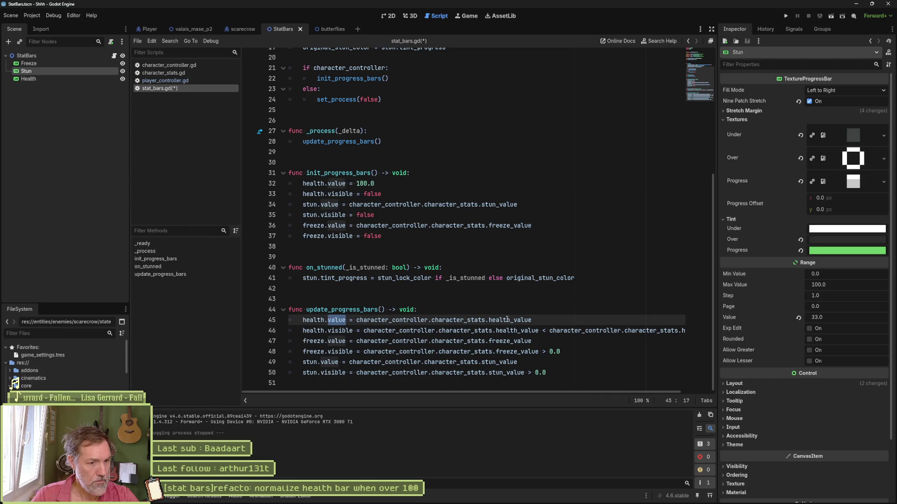
drag(358, 321, 452, 320)
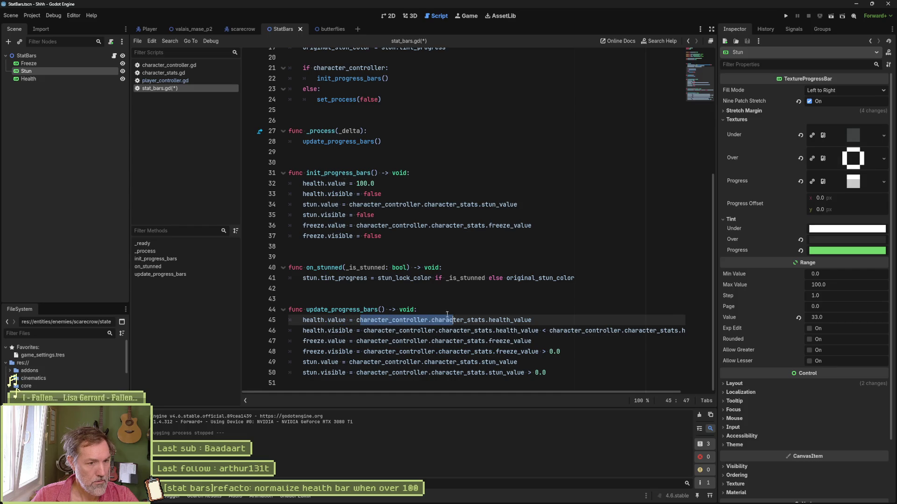
click(358, 320)
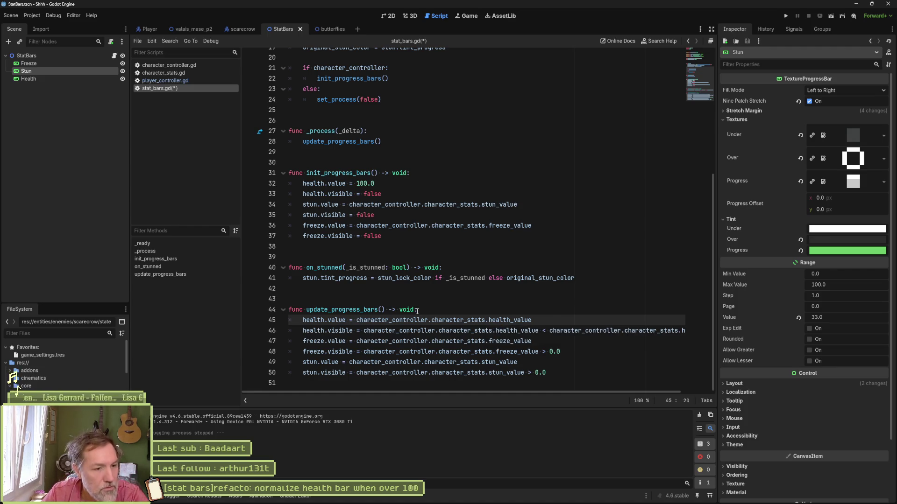
text(100.)
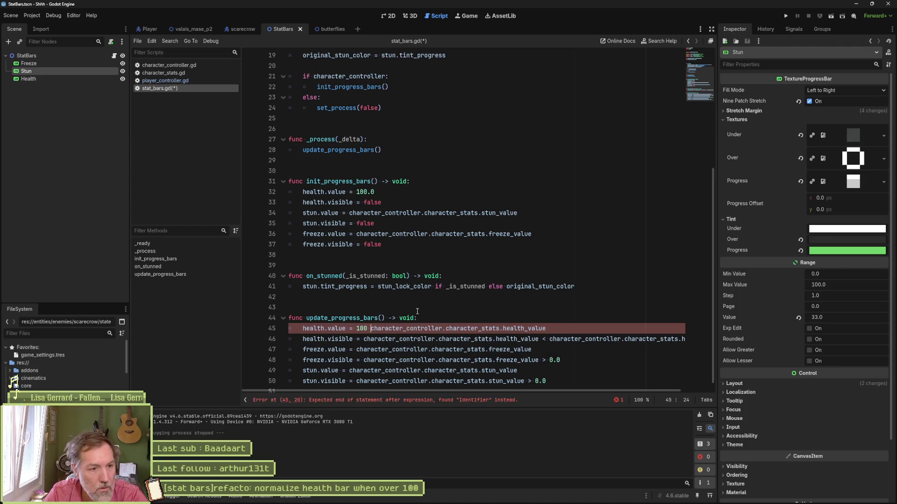
text(0 *)
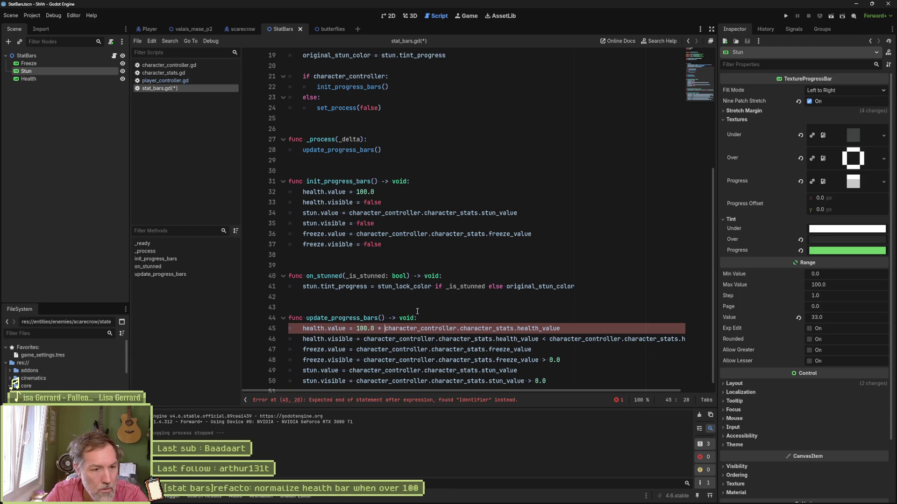
key(shift+End)
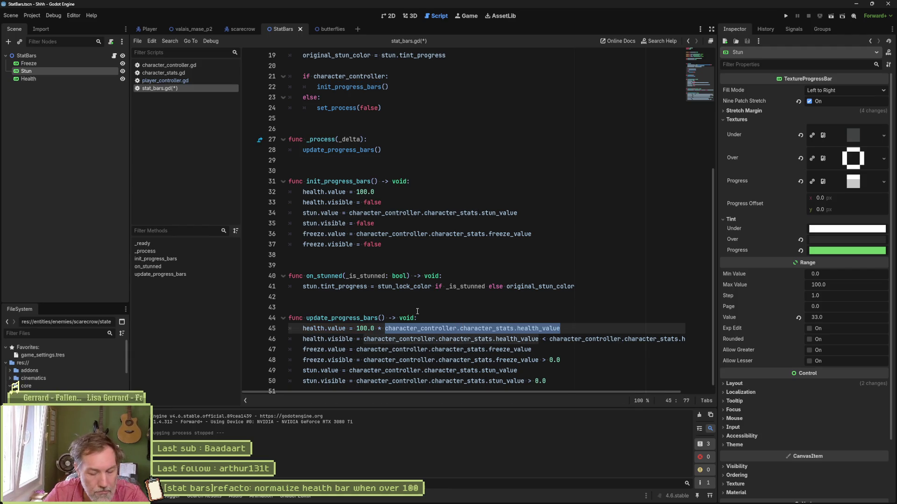
key(ctrl+shift+d)
text(/)
Save stat_bars.gd and run the valais_mase_p2 level to test the bars.
key(ctrl+s)
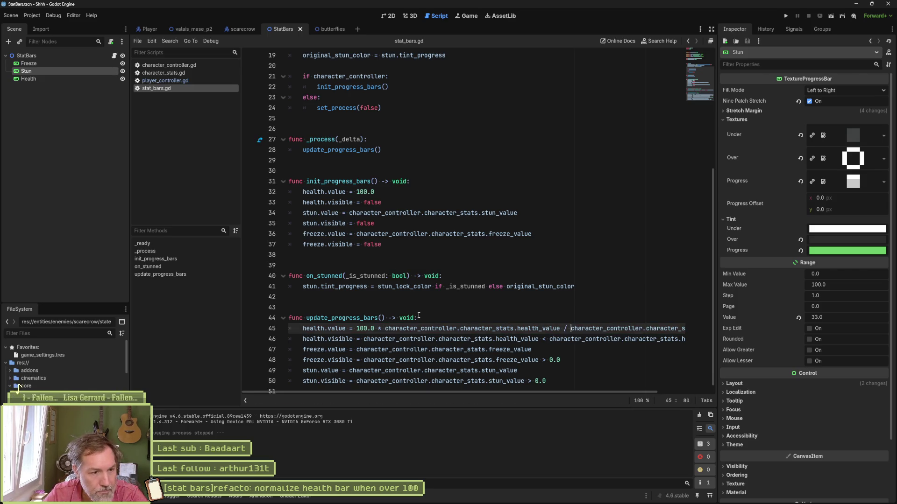
click(211, 30)
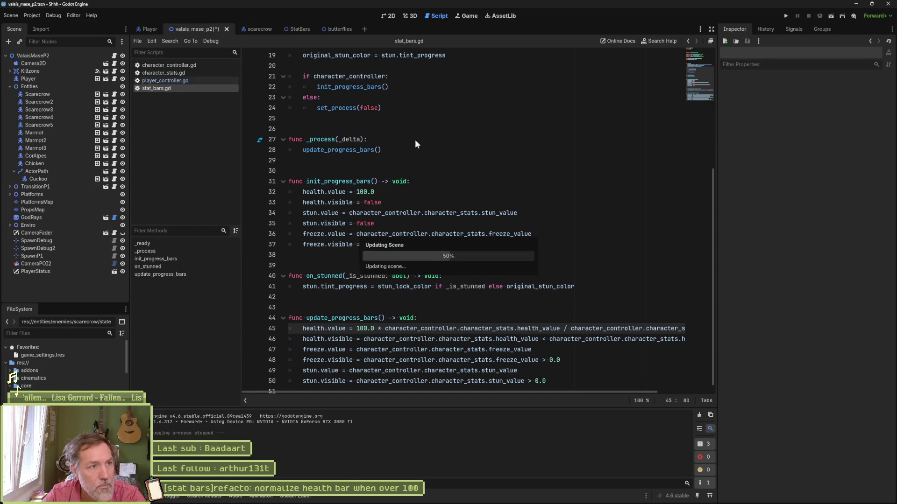
key(F6)
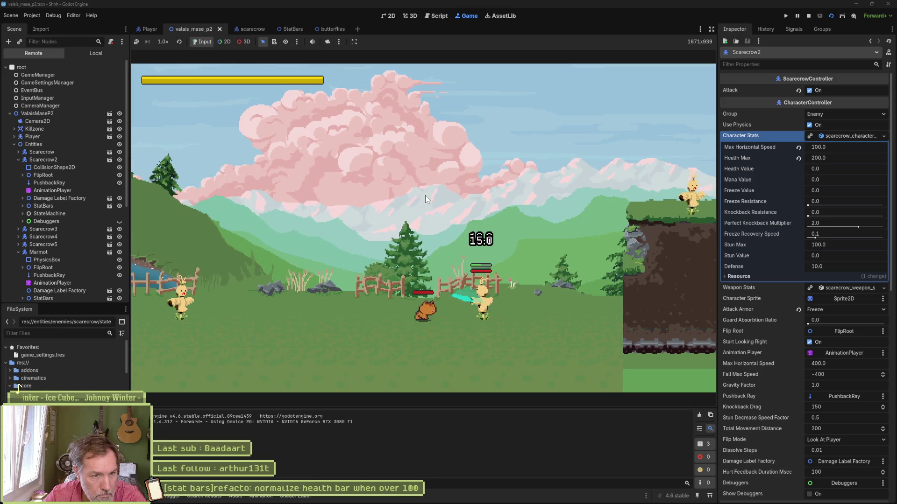
Stop the game, change line 45 to 100.0 * health_max / health_value, and save the script.
key(F8)
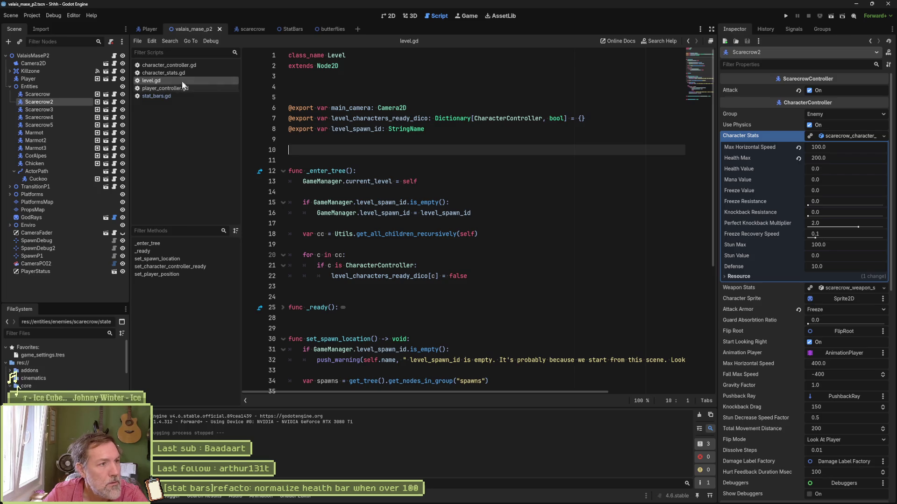
click(169, 96)
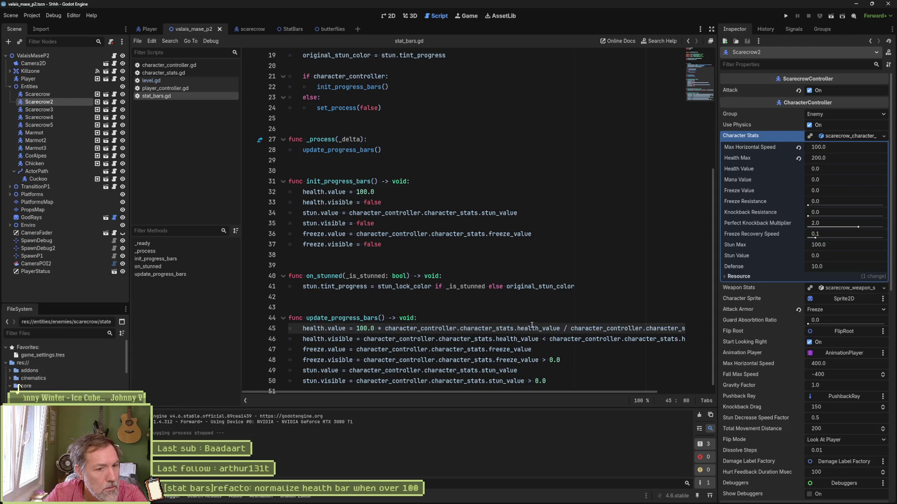
double_click(547, 329)
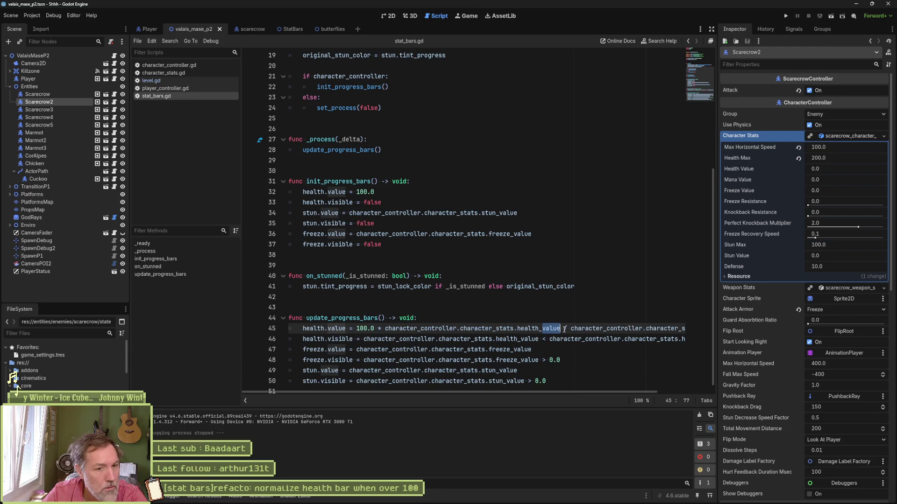
text(max)
drag(638, 392, 696, 387)
key(ctrl+s)
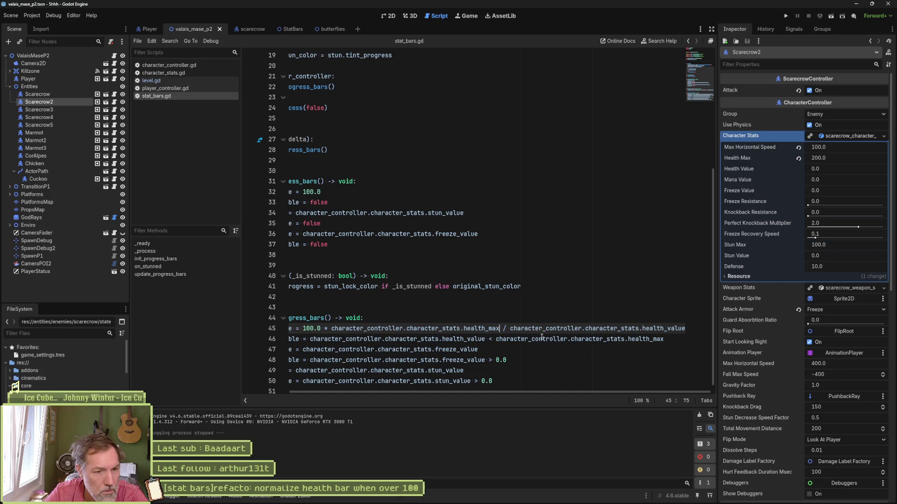
Test-run the level, stop it, and return to the 2D level view.
key(F6)
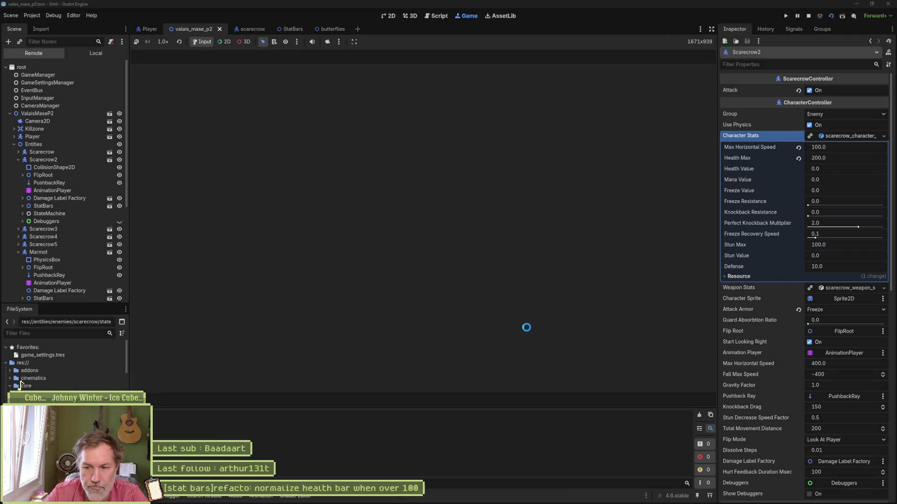
key(F8)
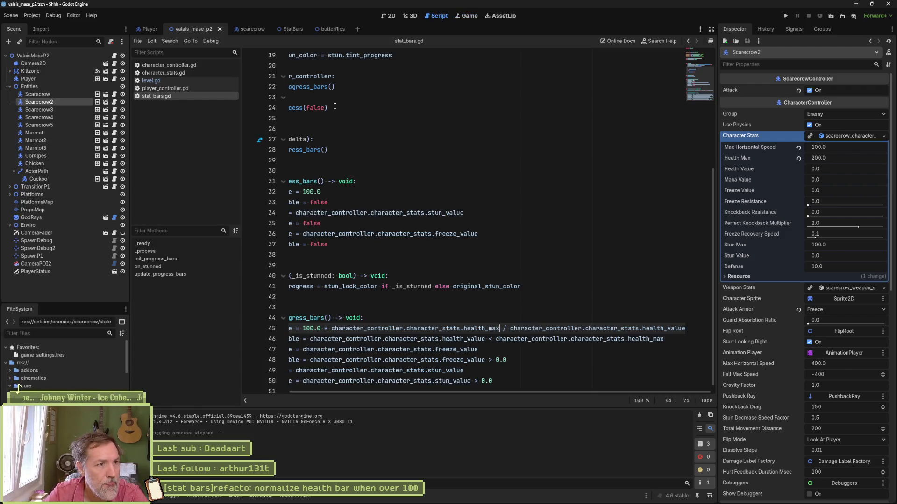
click(385, 14)
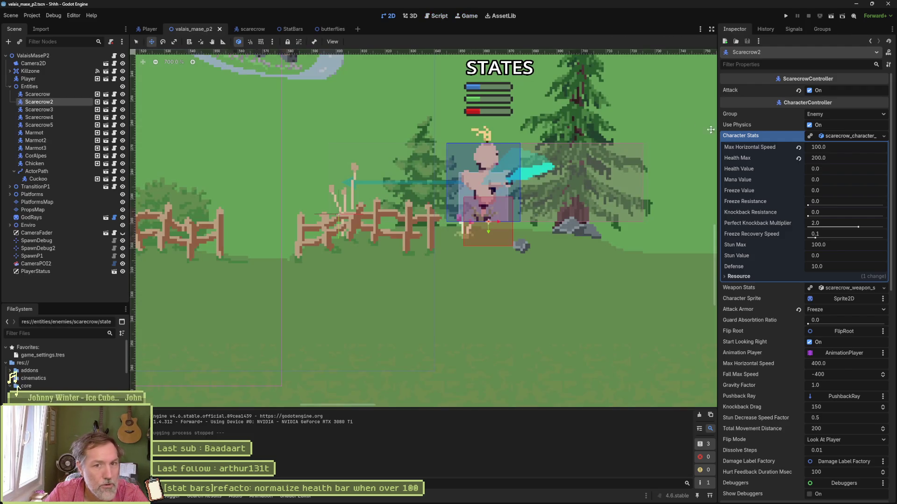
Set Scarecrow2's Health Max to 100.0 and the first Scarecrow's to 200.0.
click(832, 158)
text(00)
key(Return)
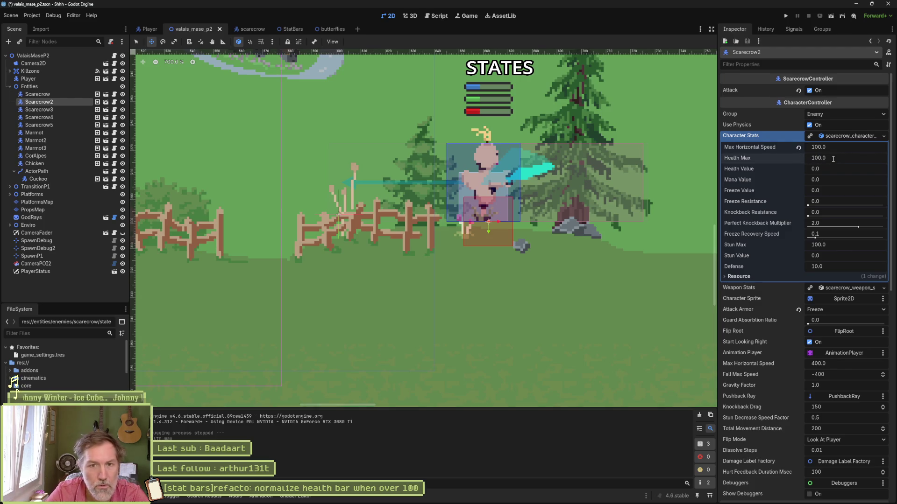
click(38, 94)
click(861, 161)
text(0)
key(Return)
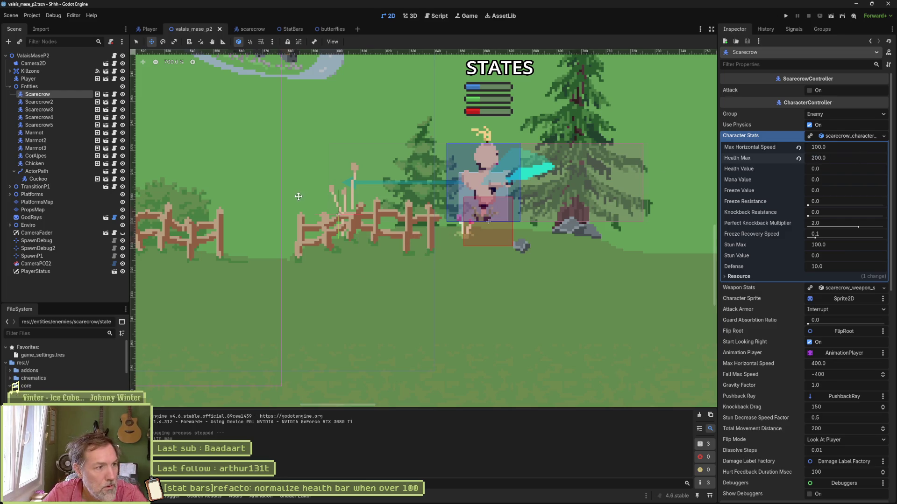
Move the SpawnDebug marker left to 453, 303 beside the scarecrows and run the level.
click(55, 241)
mouse_move(392, 213)
mouse_down()
mouse_move(283, 232)
mouse_move(313, 235)
mouse_up()
scroll(337, 220, down, 2)
key(F6)
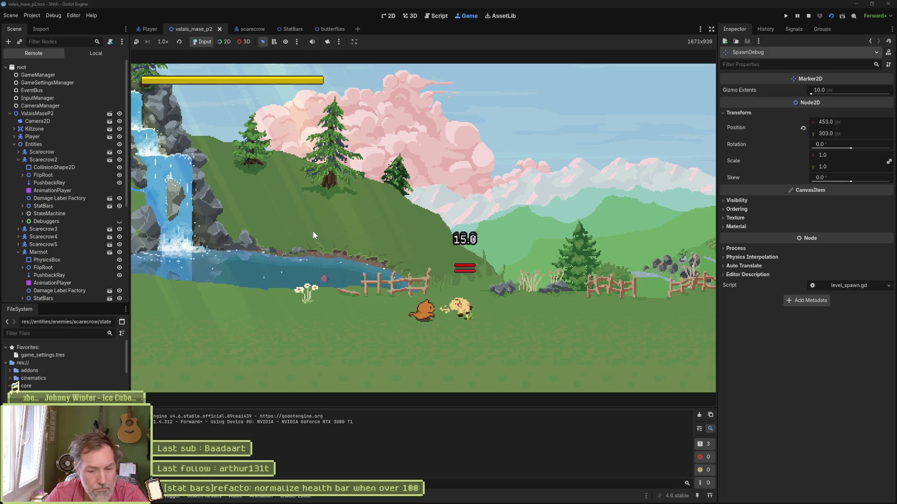
Stop the game and change the first term on line 45 of stat_bars.gd to health_value.
key(F8)
click(436, 15)
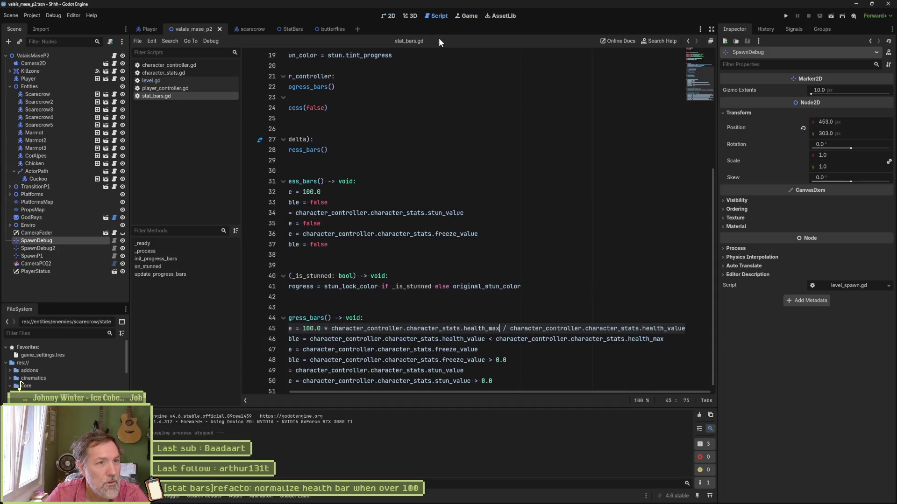
drag(478, 392, 397, 387)
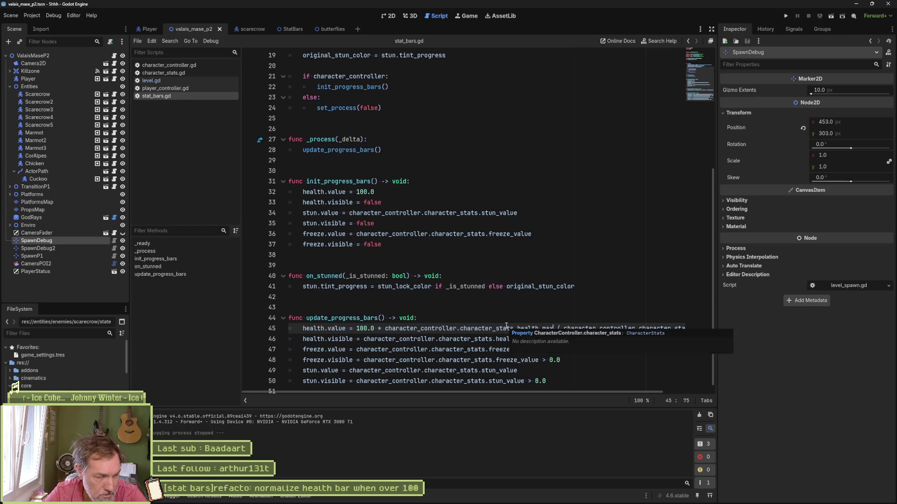
drag(519, 390, 589, 394)
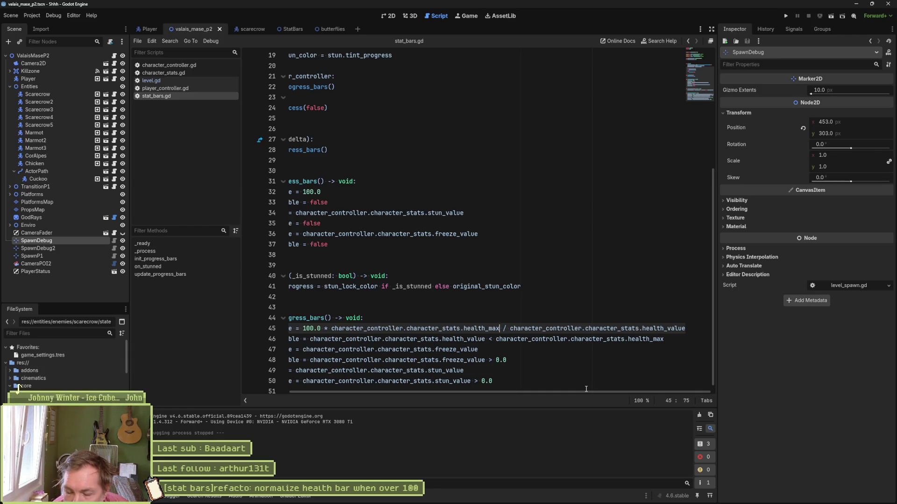
key(BackSpace)
key(BackSpace)
key(BackSpace)
text(value)
Make the divisor health_max so line 45 reads 100.0 * health_value / health_max, then save and run.
key(End)
key(BackSpace)
key(BackSpace)
key(BackSpace)
text(v)
key(BackSpace)
text(max)
key(ctrl+s)
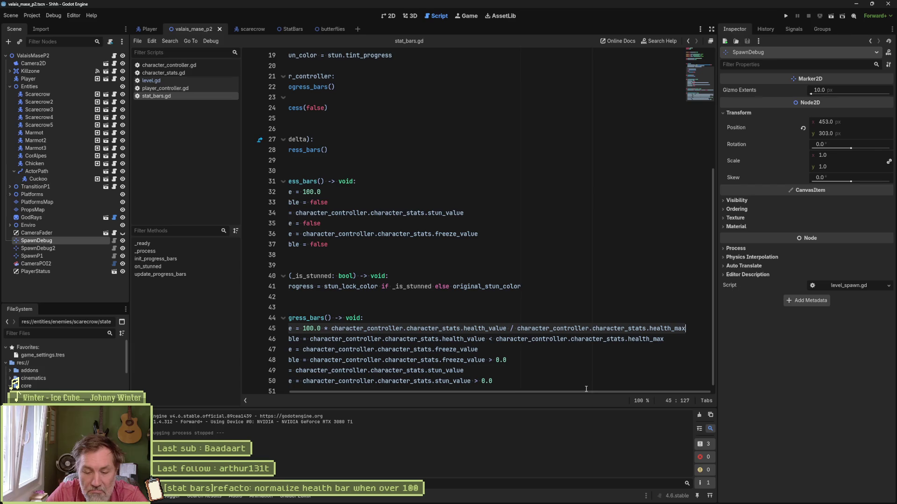
key(F6)
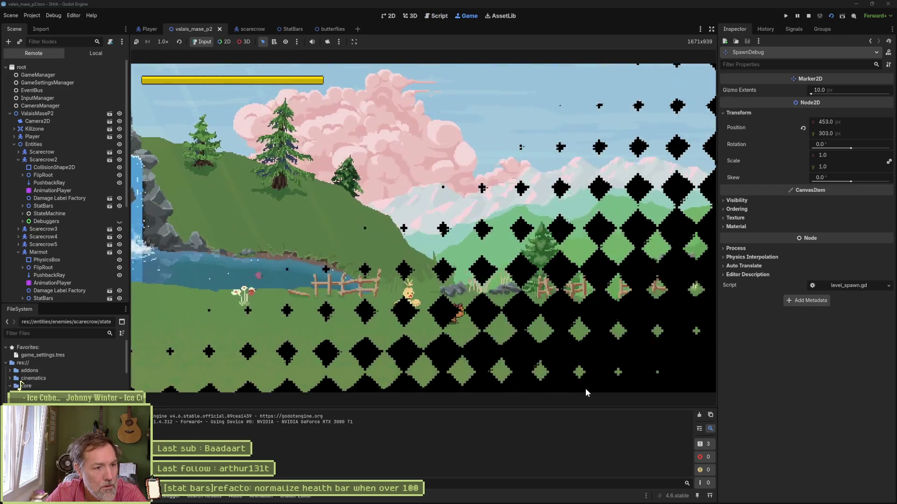
Attack the scarecrow three times to check its health bar, then stop the test run.
key(space)
key(space)
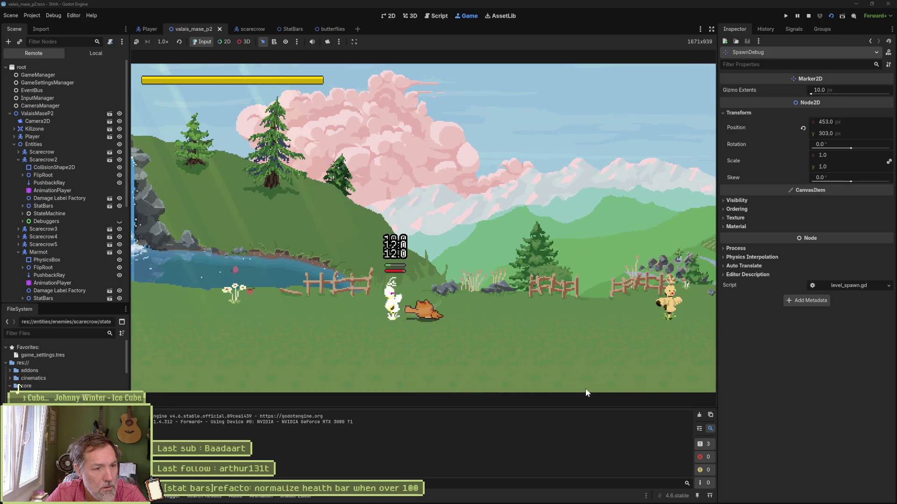
key(space)
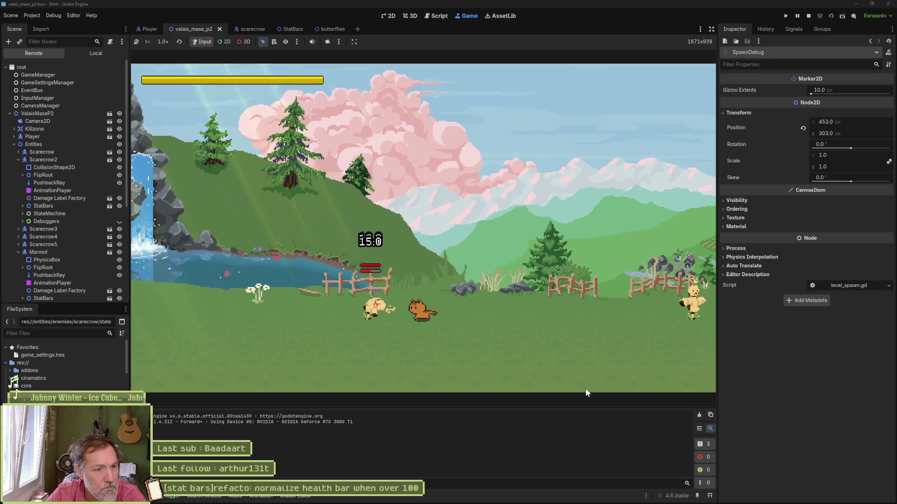
key(space)
key(space)
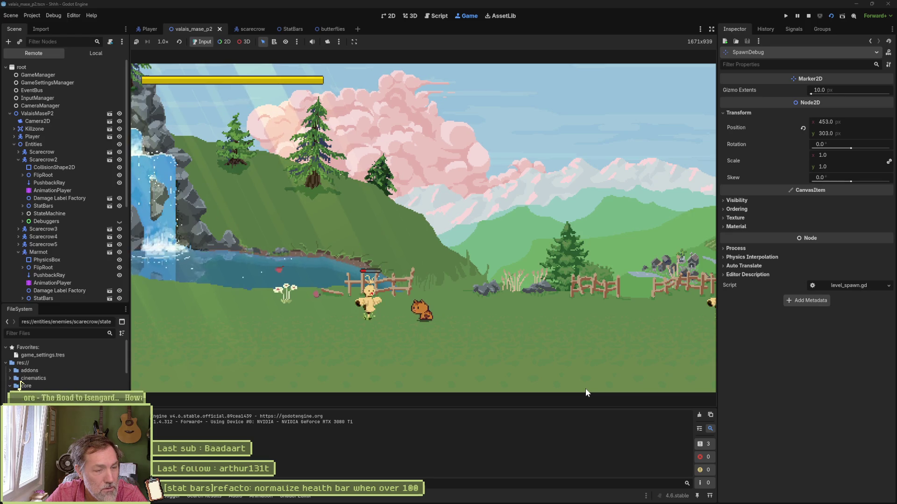
key(F8)
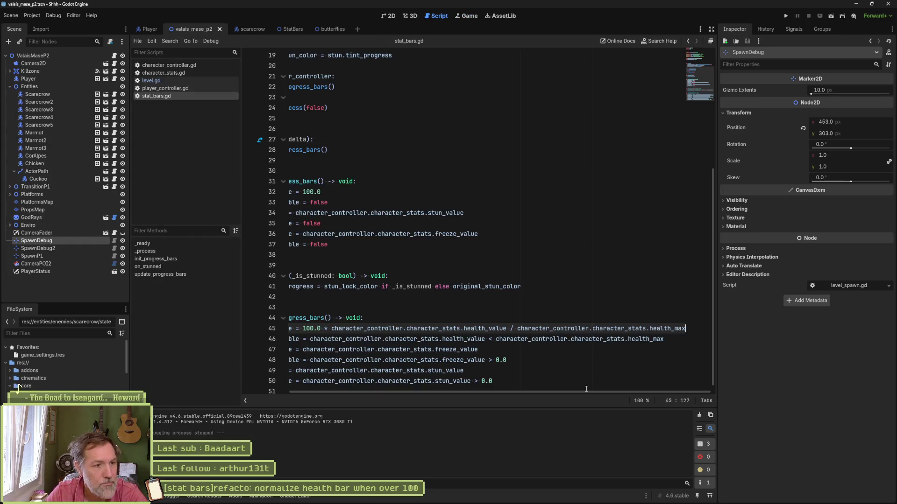
drag(545, 392, 385, 391)
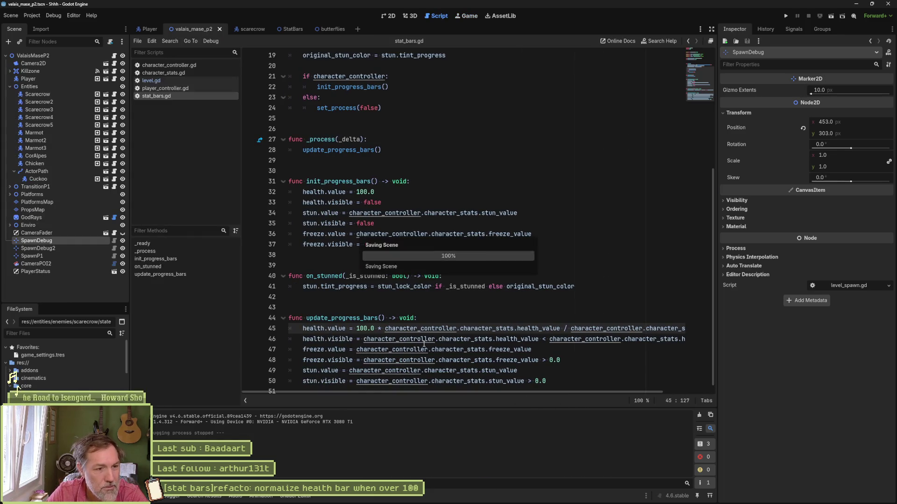
Copy the stat bars refacto task title from the Asana board.
mouse_move(525, 496)
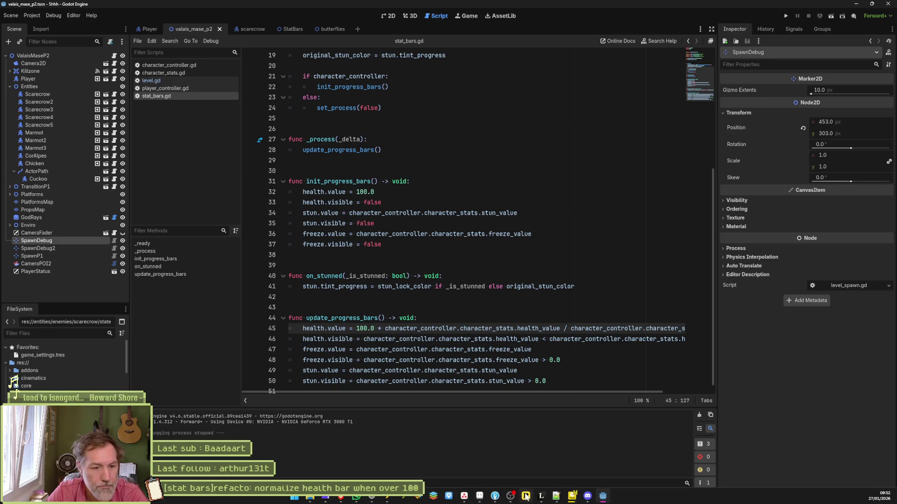
click(465, 498)
click(355, 131)
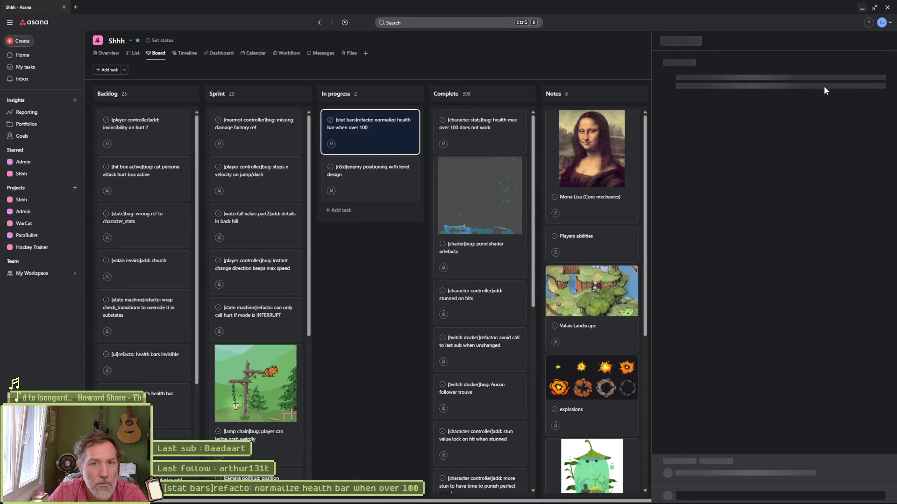
triple_click(810, 67)
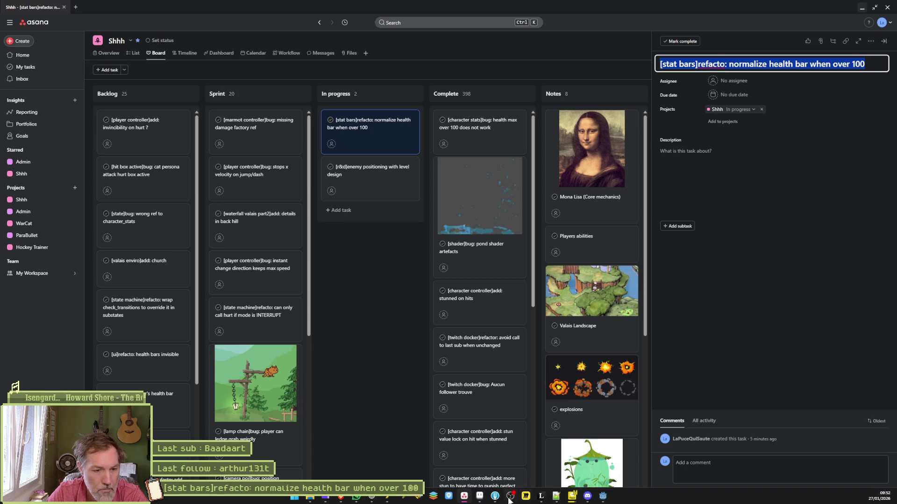
Stage stat_bars.gd and the other two changed files in Fork and commit them with the pasted task title.
click(495, 496)
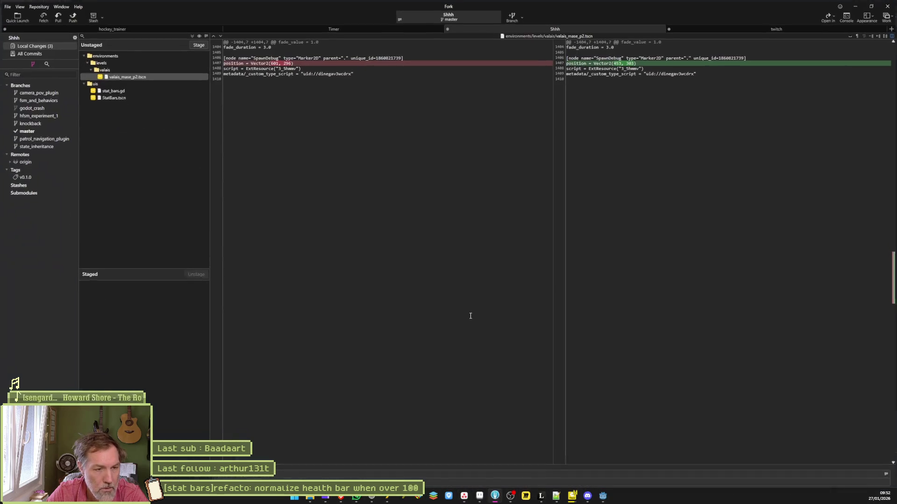
click(142, 90)
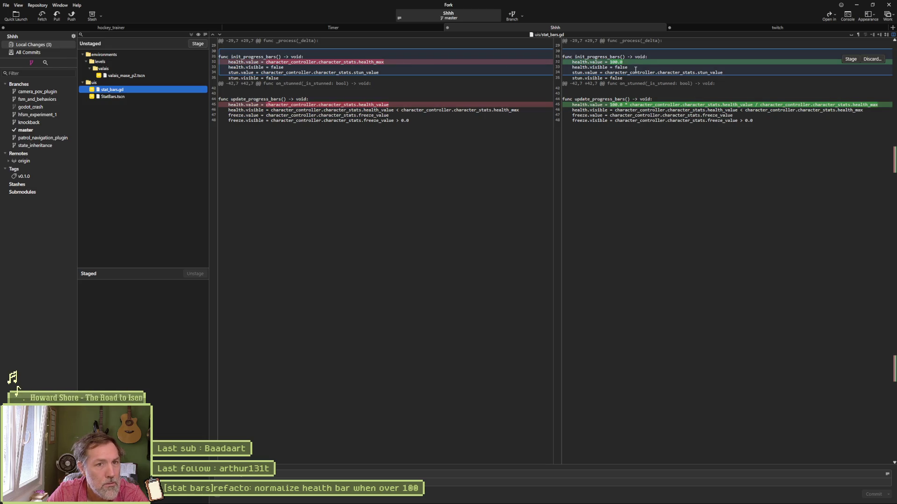
click(191, 35)
key(ctrl+v)
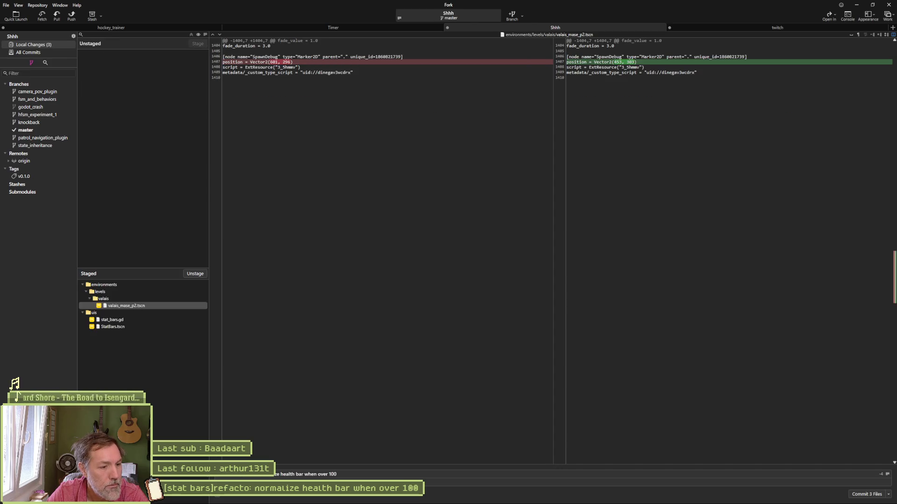
text(r)
click(875, 494)
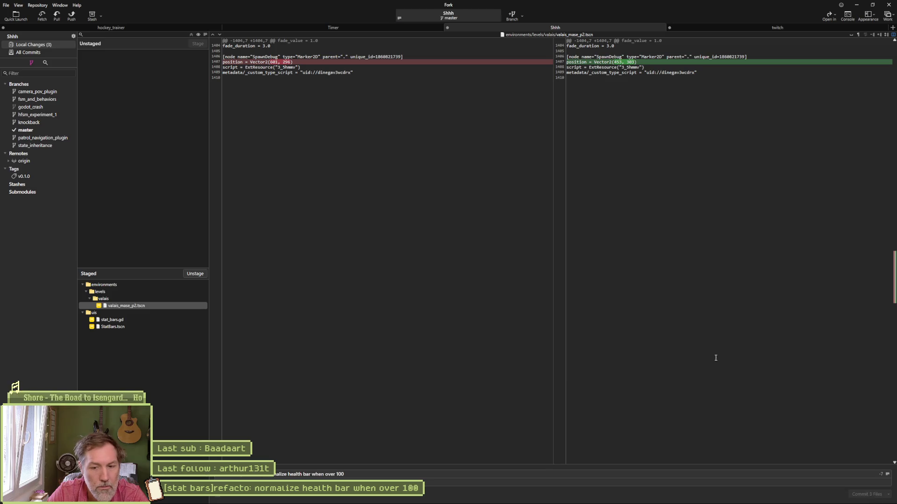
Push master to origin and move the stat bars task card to Complete.
click(71, 15)
click(494, 278)
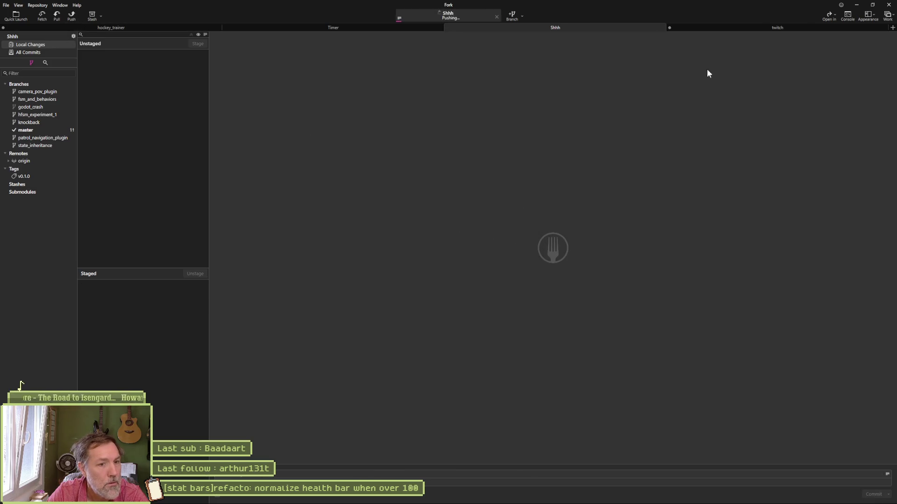
click(860, 8)
drag(372, 124, 525, 132)
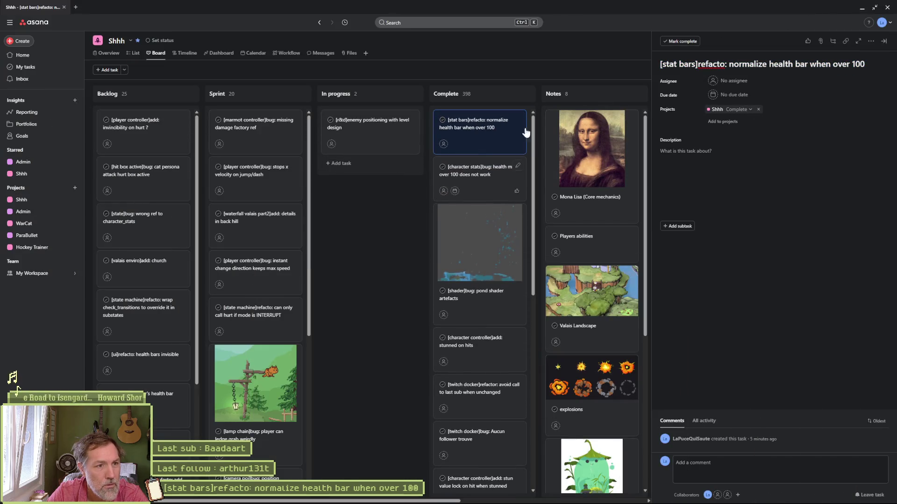
Minimize the Asana board so Godot shows stat_bars.gd with the 100.0 * health_value / health_max line.
click(862, 9)
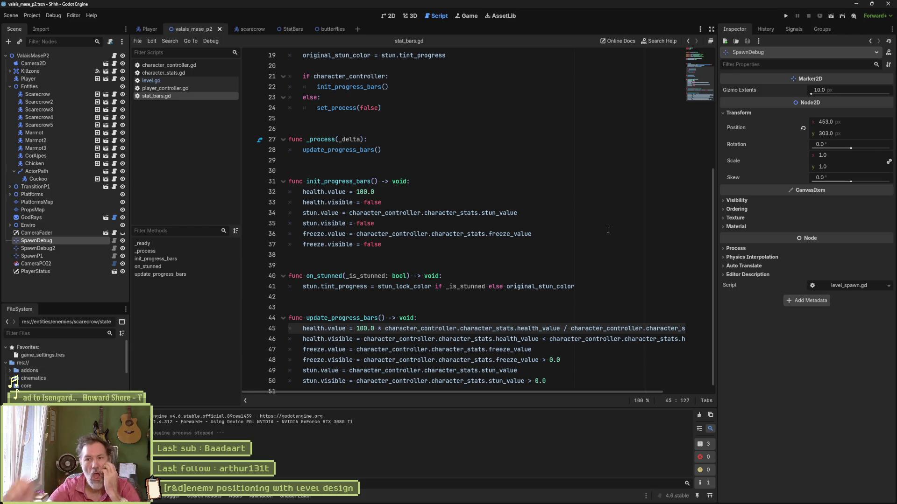
mouse_move(495, 496)
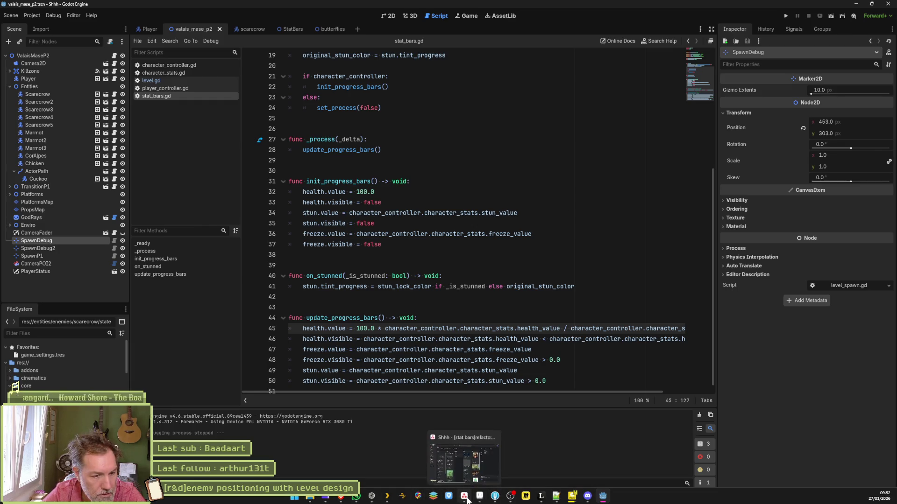
Retitle the enemy positioning task, replacing the r&d tag with 'level design]valais p2:' and dropping the trailing words.
click(417, 496)
click(359, 152)
click(677, 63)
drag(677, 62, 664, 66)
text(level design]enemy positioning with level design)
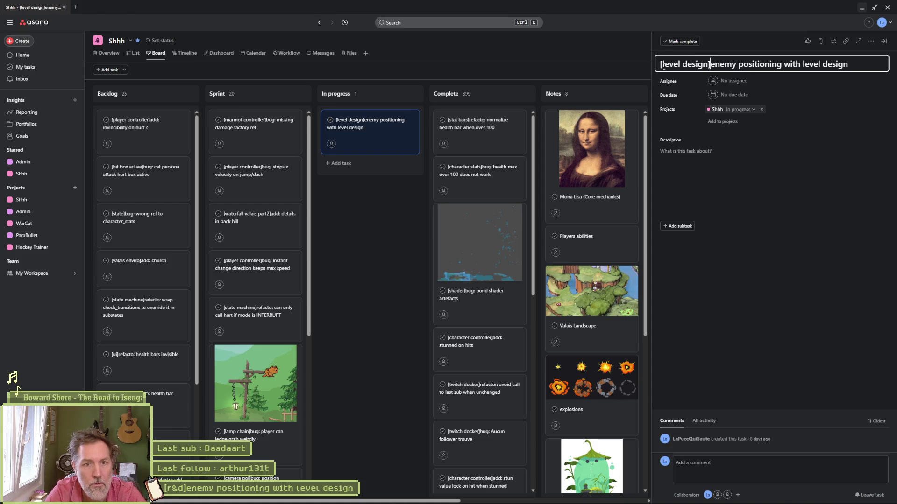
text(valais p2:)
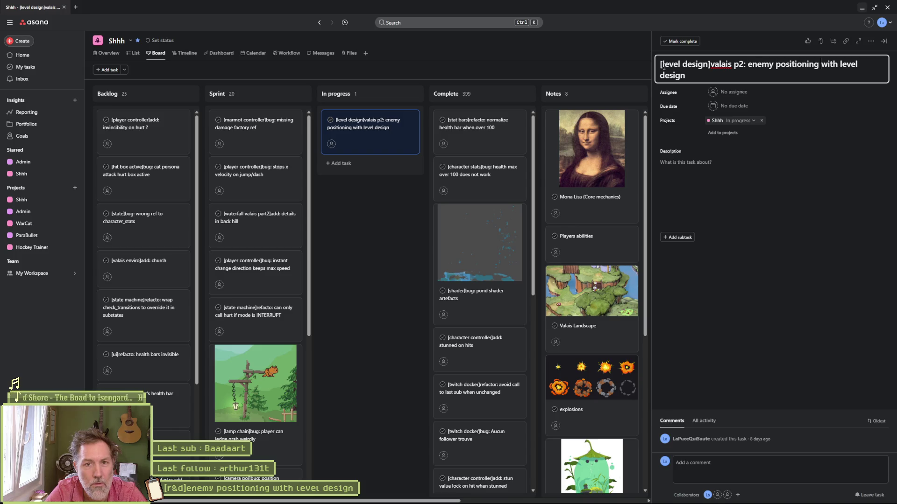
key(ctrl+shift+End)
key(Delete)
click(395, 202)
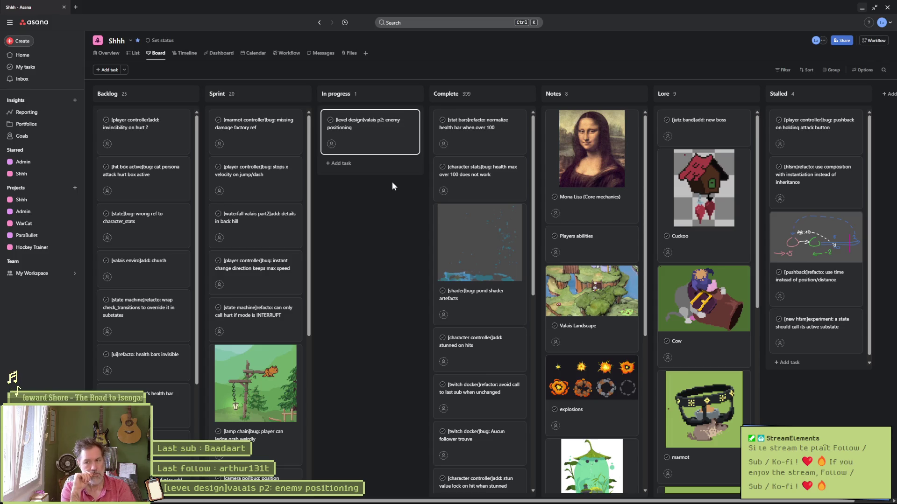
Change 'enemy' to 'enemies' so the title reads '[level design]valais p2: enemies positioning'.
click(391, 132)
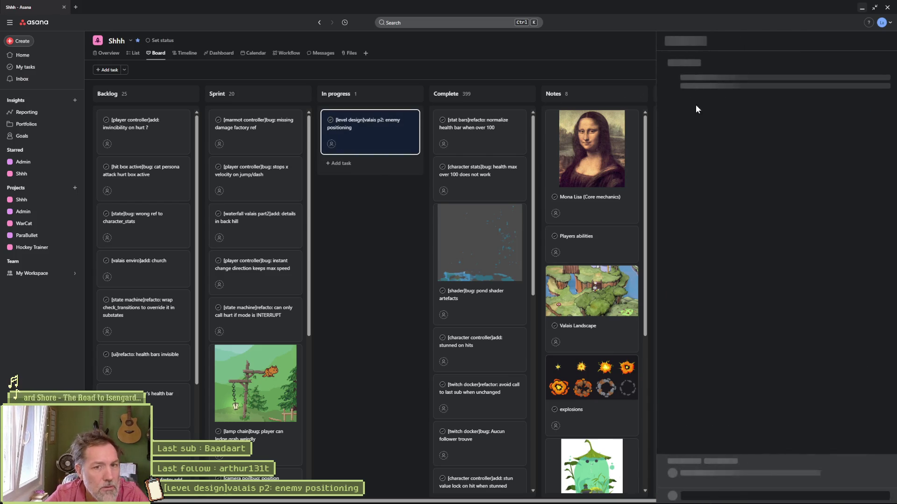
click(775, 65)
key(BackSpace)
text(e)
key(BackSpace)
text(ies positioning)
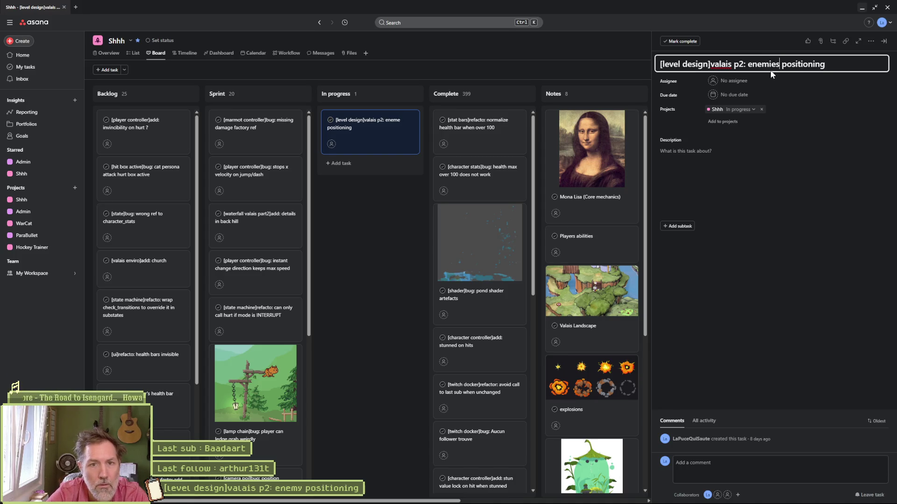
click(380, 243)
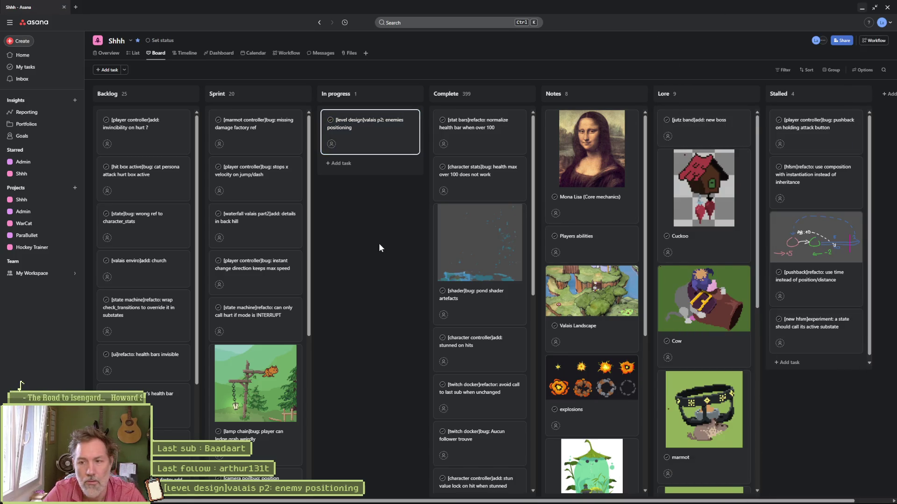
click(862, 10)
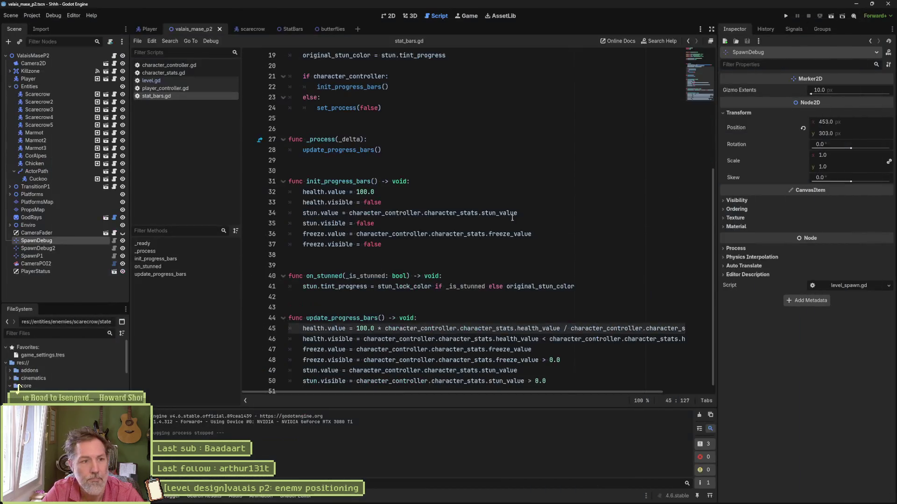
Switch from line 32 of stat_bars.gd to the 2D view of the valais_mase_p2 level and adjust the zoom.
click(527, 190)
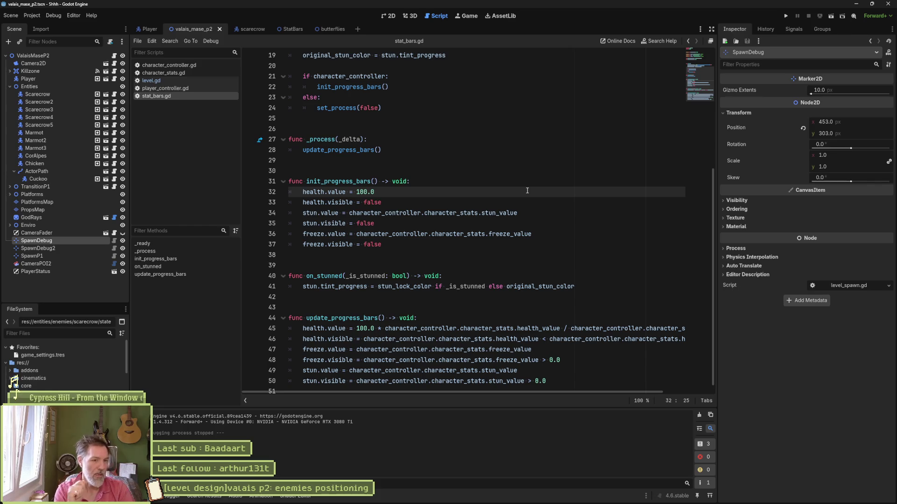
click(391, 16)
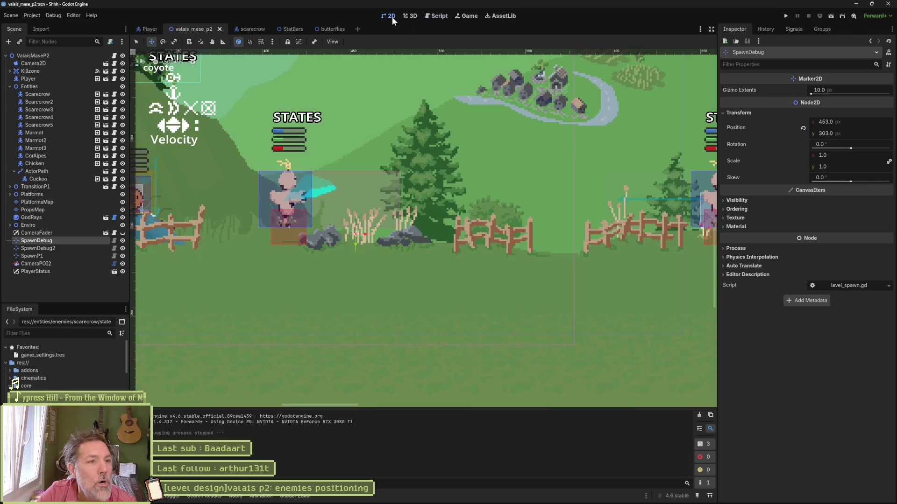
scroll(364, 112, down, 5)
scroll(444, 266, up, 3)
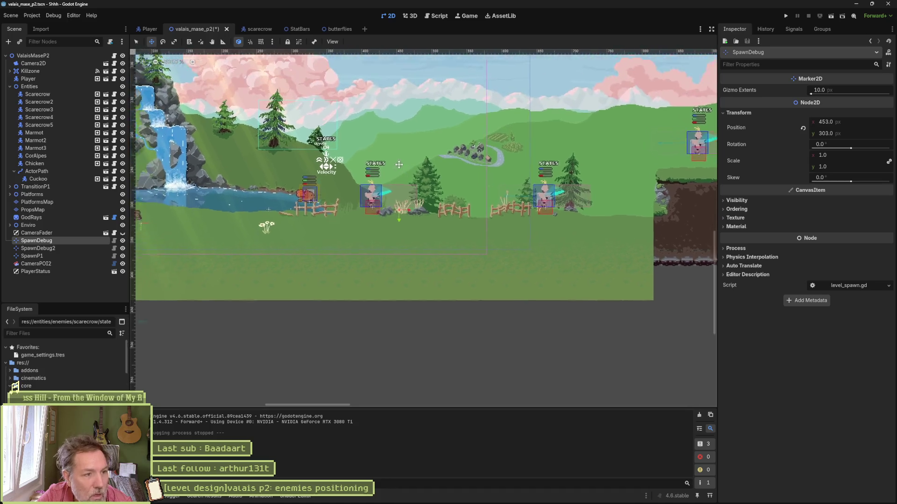